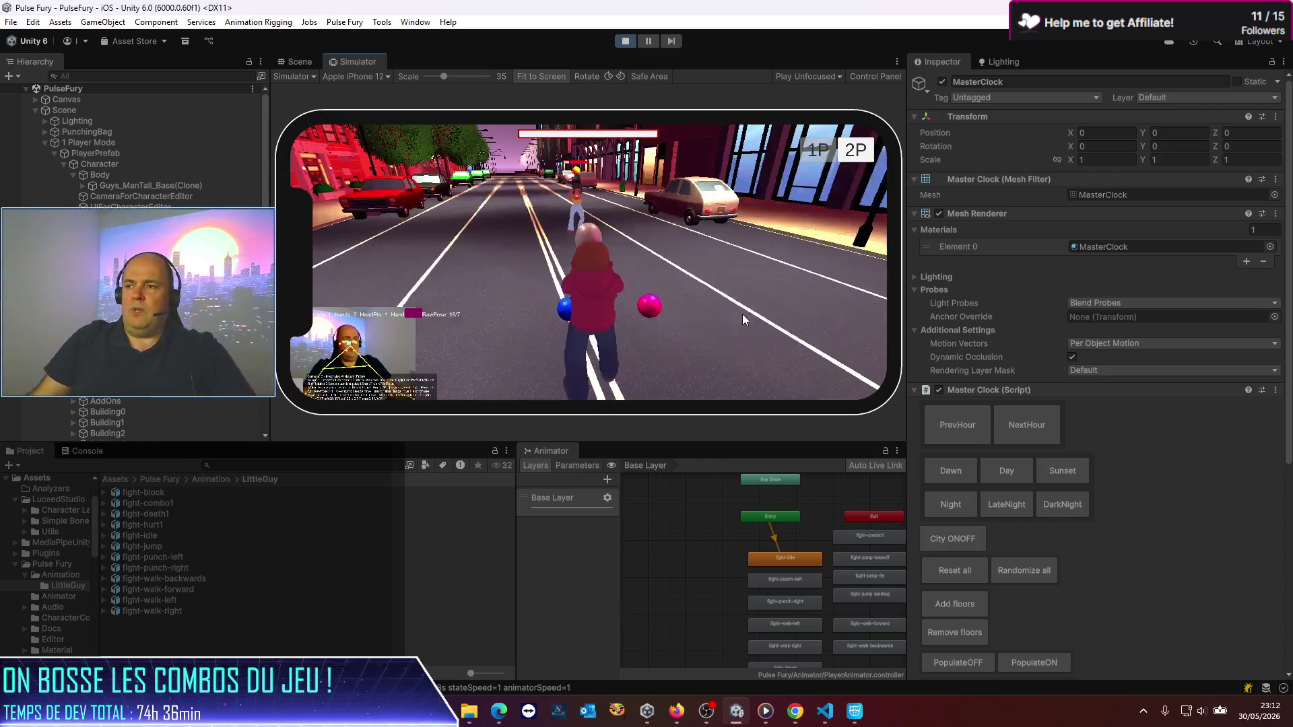
# Step: Stop the street-fighting game's play-mode test so the editor returns to edit mode
pyautogui.click(625, 42)
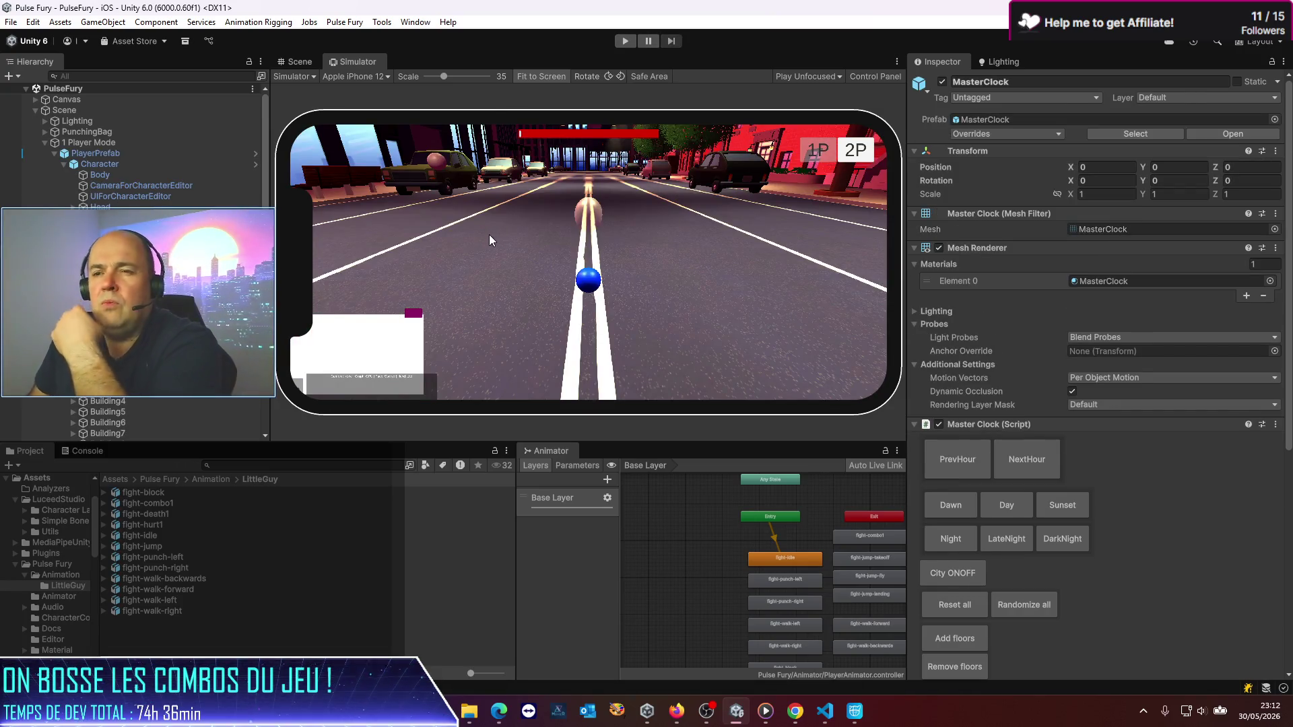
# Step: Select PlayerPrefab and scroll the Inspector to Combatant Controller's Combos list
pyautogui.click(113, 157)
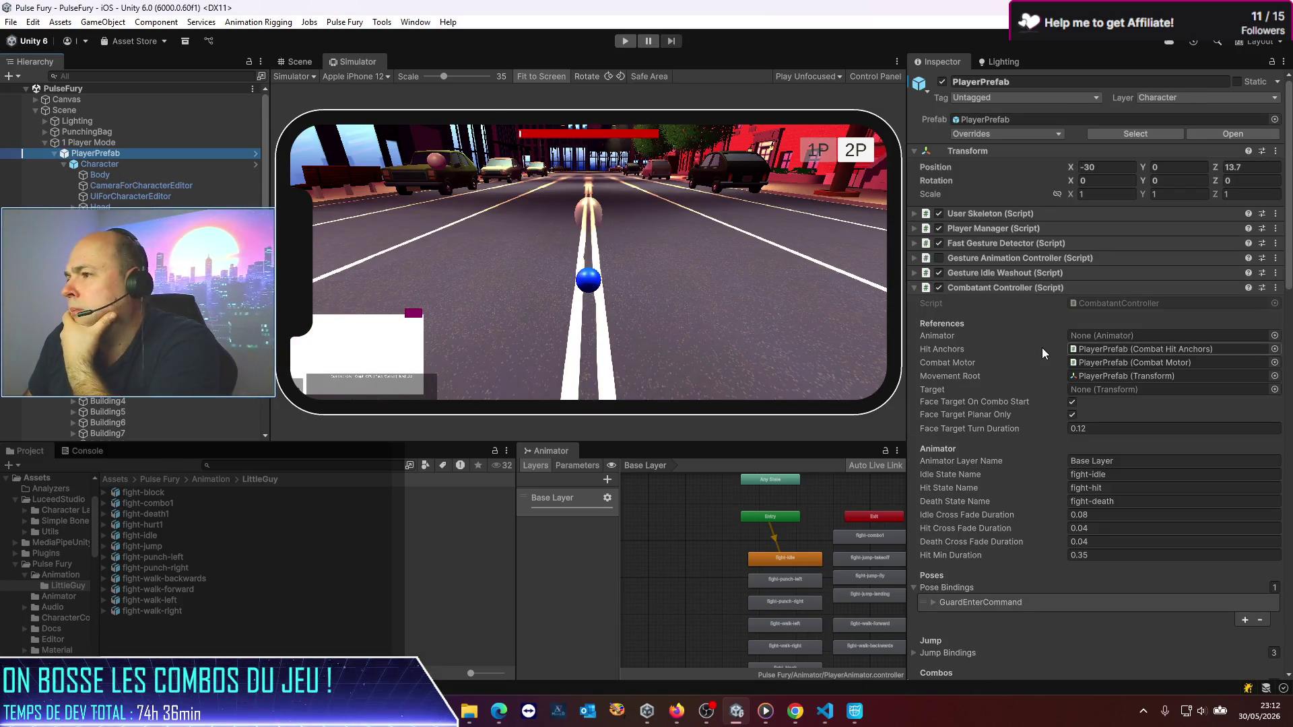
pyautogui.scroll(-5, 947, 389)
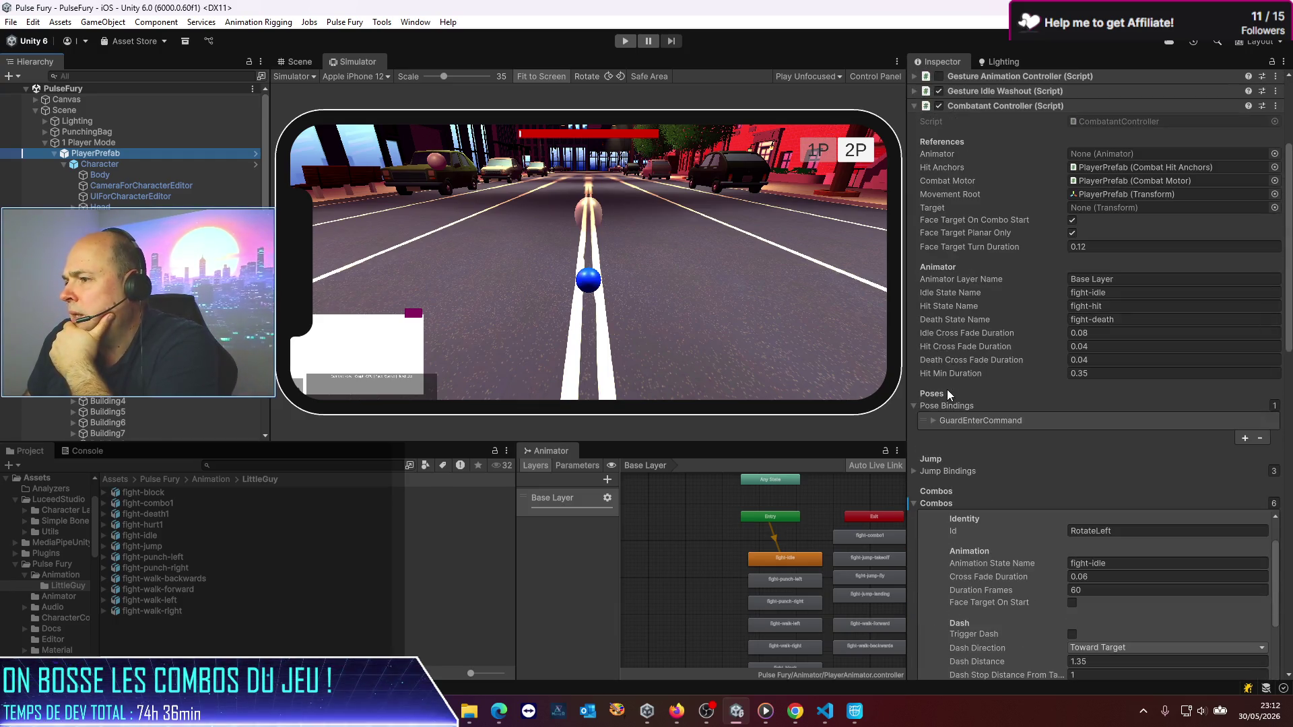
pyautogui.scroll(-3, 948, 389)
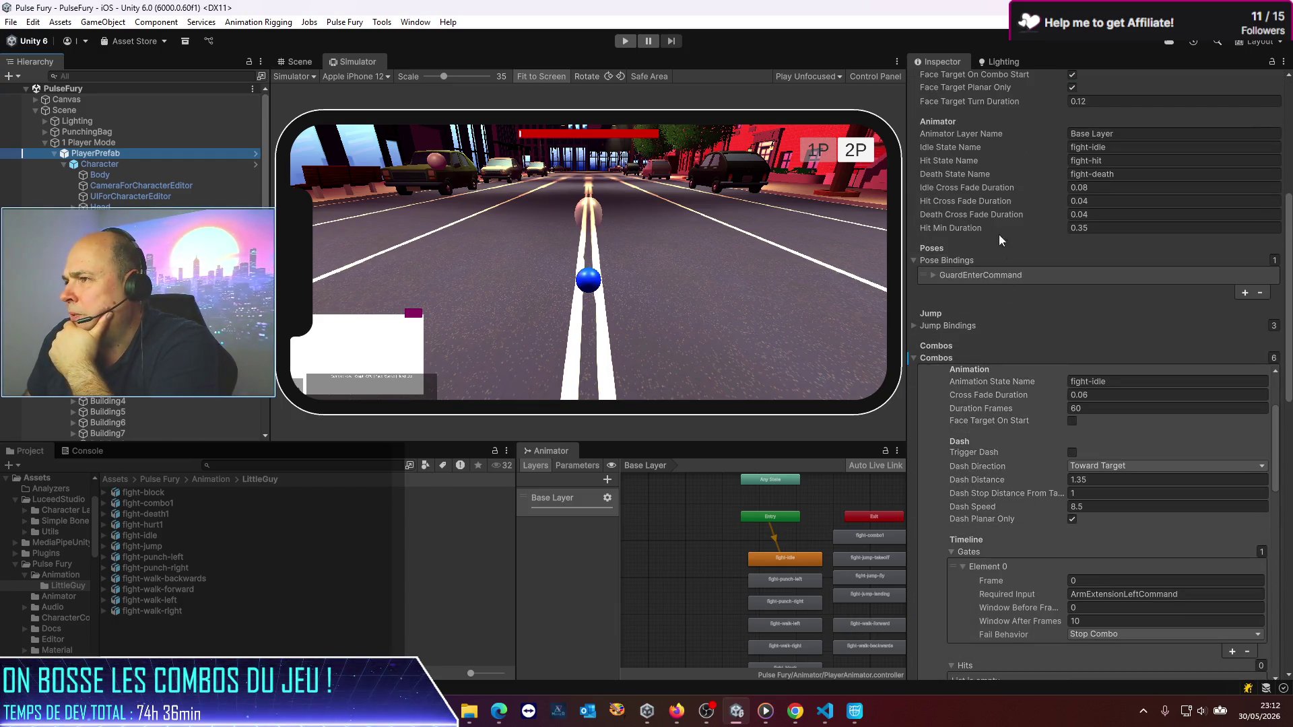
pyautogui.scroll(-1, 949, 315)
pyautogui.scroll(-1, 951, 319)
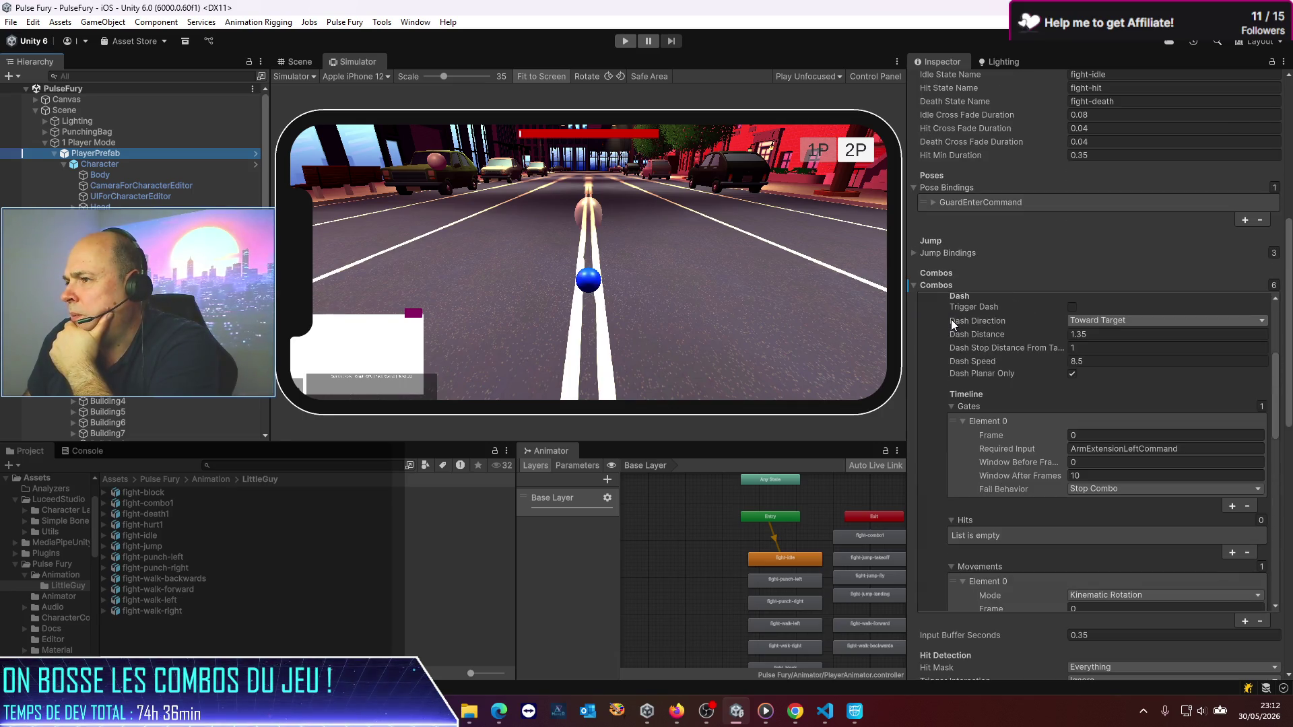
pyautogui.scroll(3, 952, 325)
pyautogui.scroll(5, 954, 324)
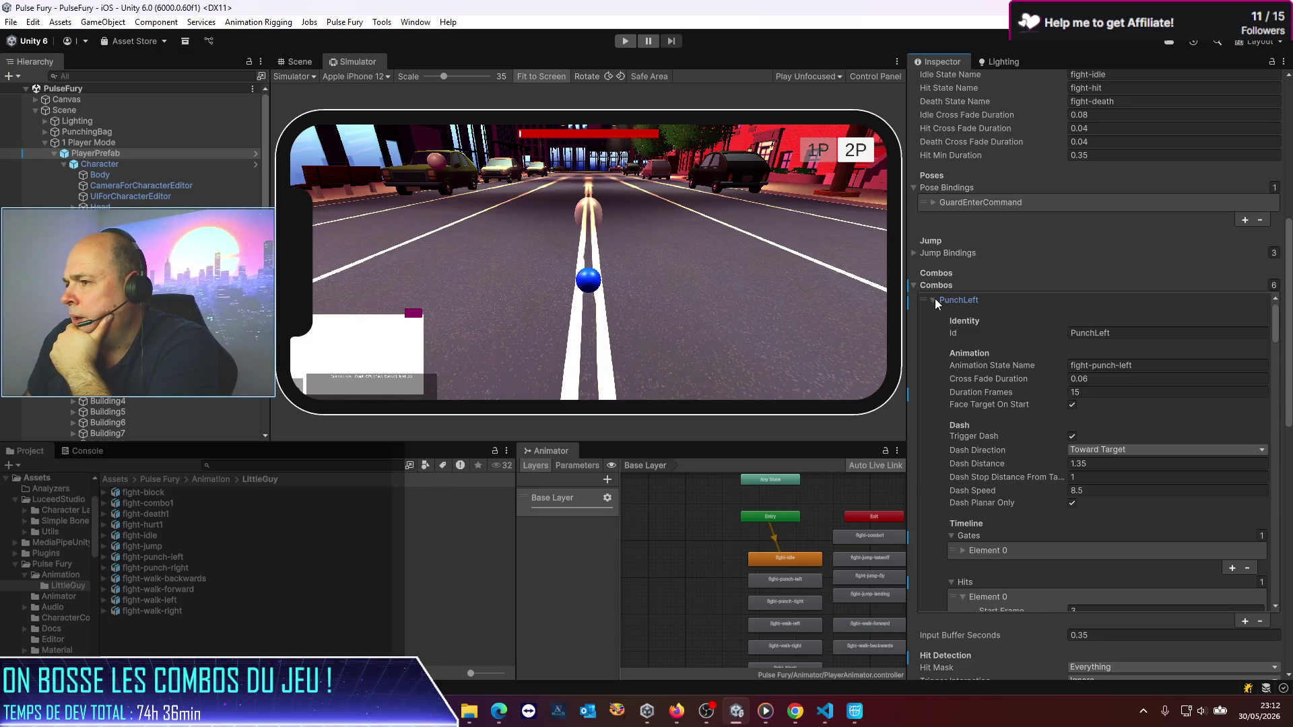
# Step: Collapse the PunchLeft combo to show Combo1's dash settings, then bring up VS Code
pyautogui.click(935, 299)
pyautogui.moveTo(497, 718)
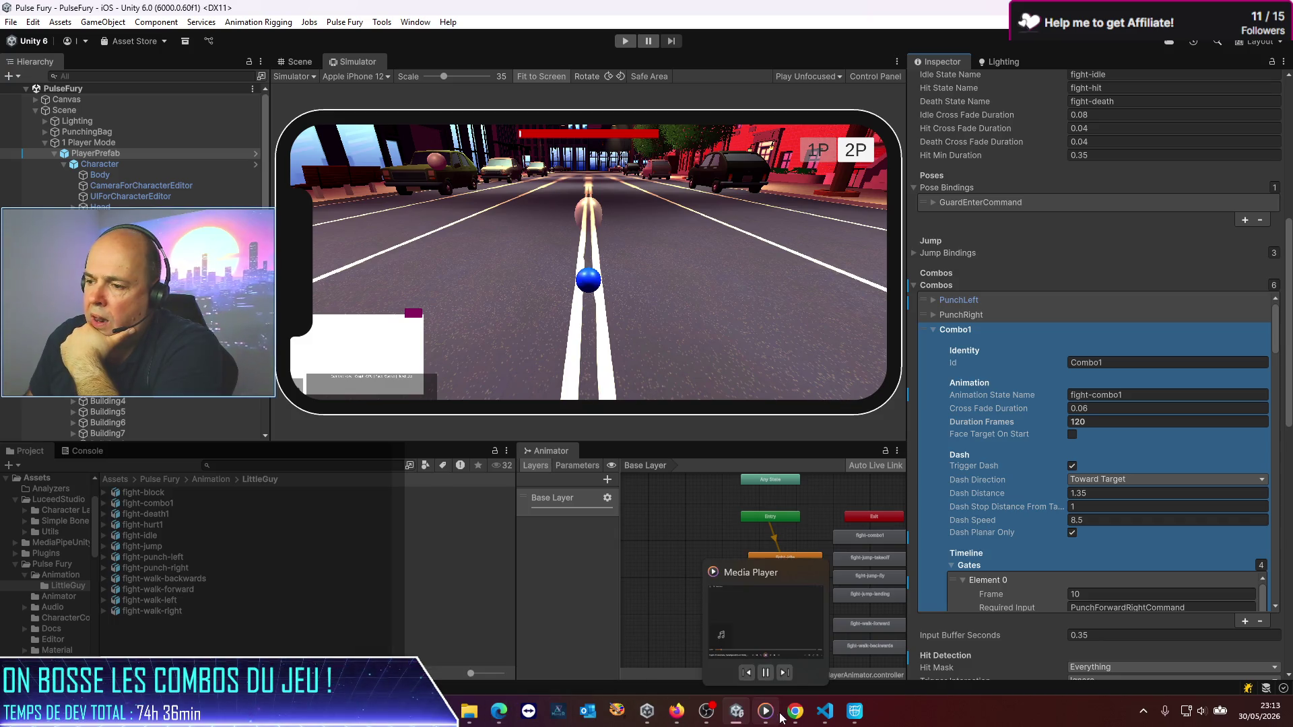
pyautogui.click(825, 712)
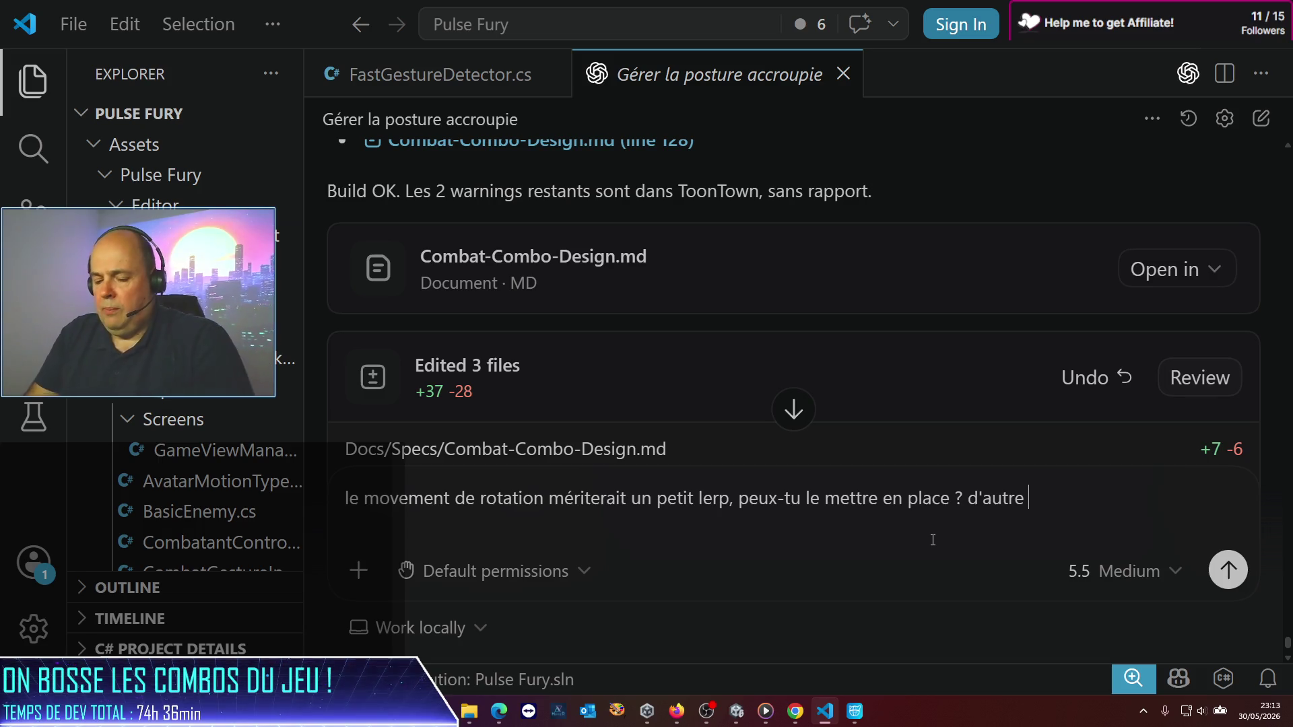
# Step: Ask Codex in French to add a rotation lerp and fix the dash broken by the last change
pyautogui.write('paett; me')
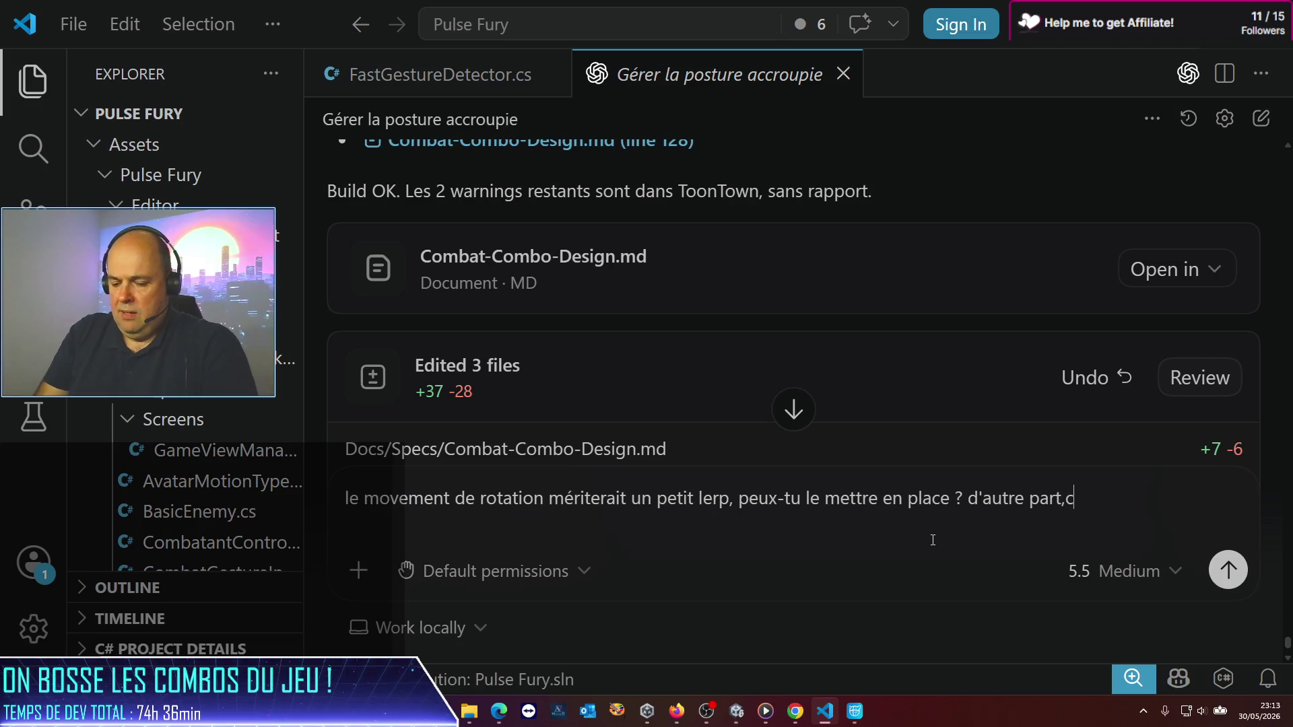
pyautogui.write('te')
pyautogui.press('BackSpace')
pyautogui.press('BackSpace')
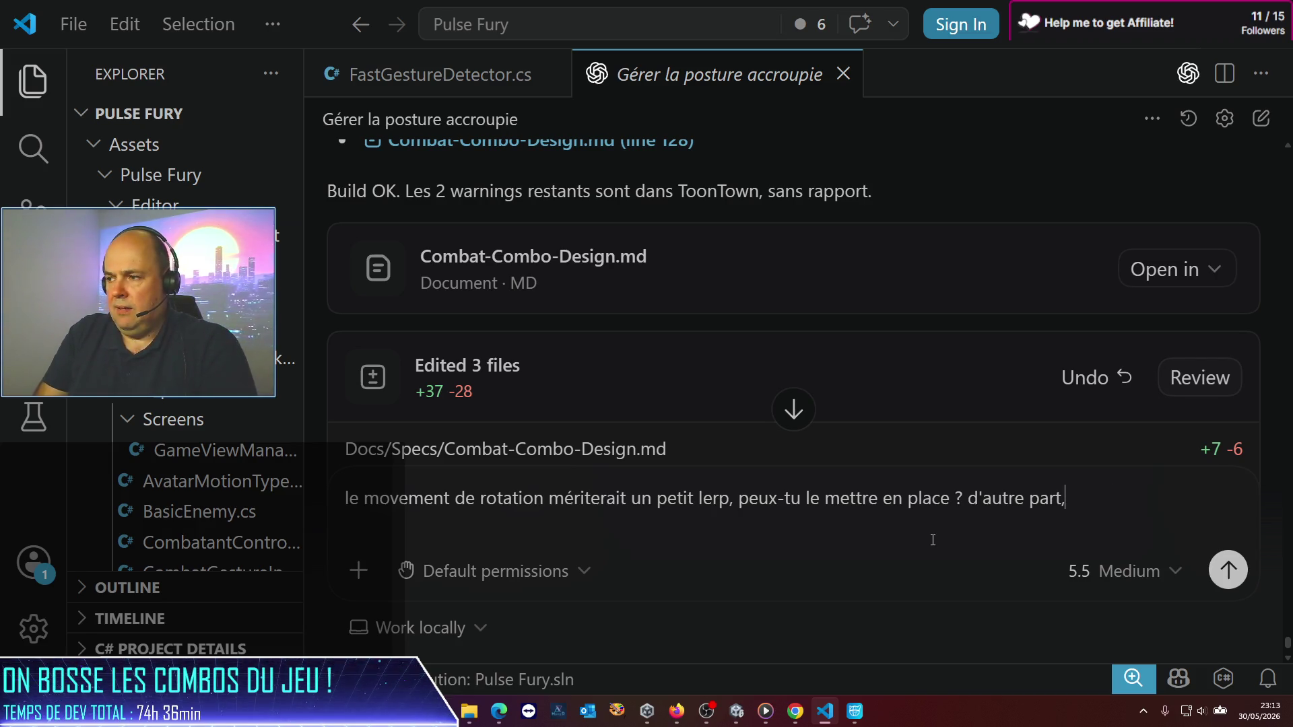
pyautogui.write(' cette dernièr')
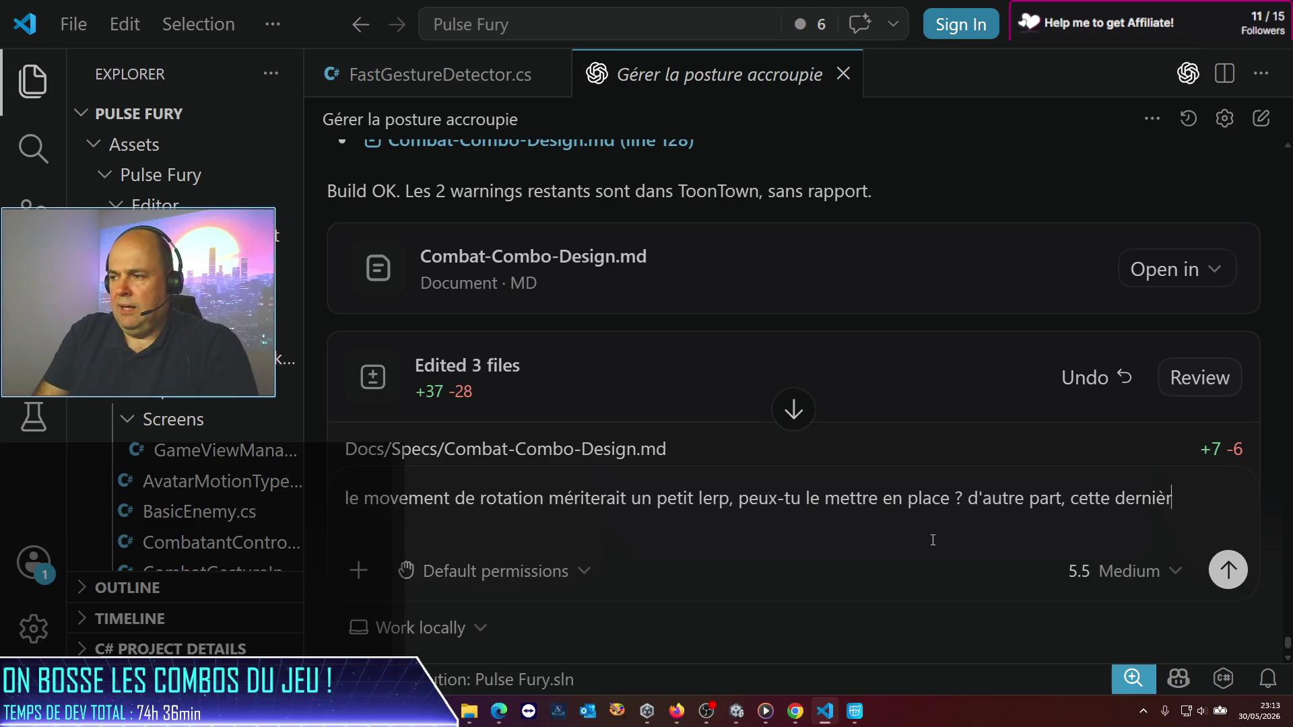
pyautogui.write('e modif a pété ')
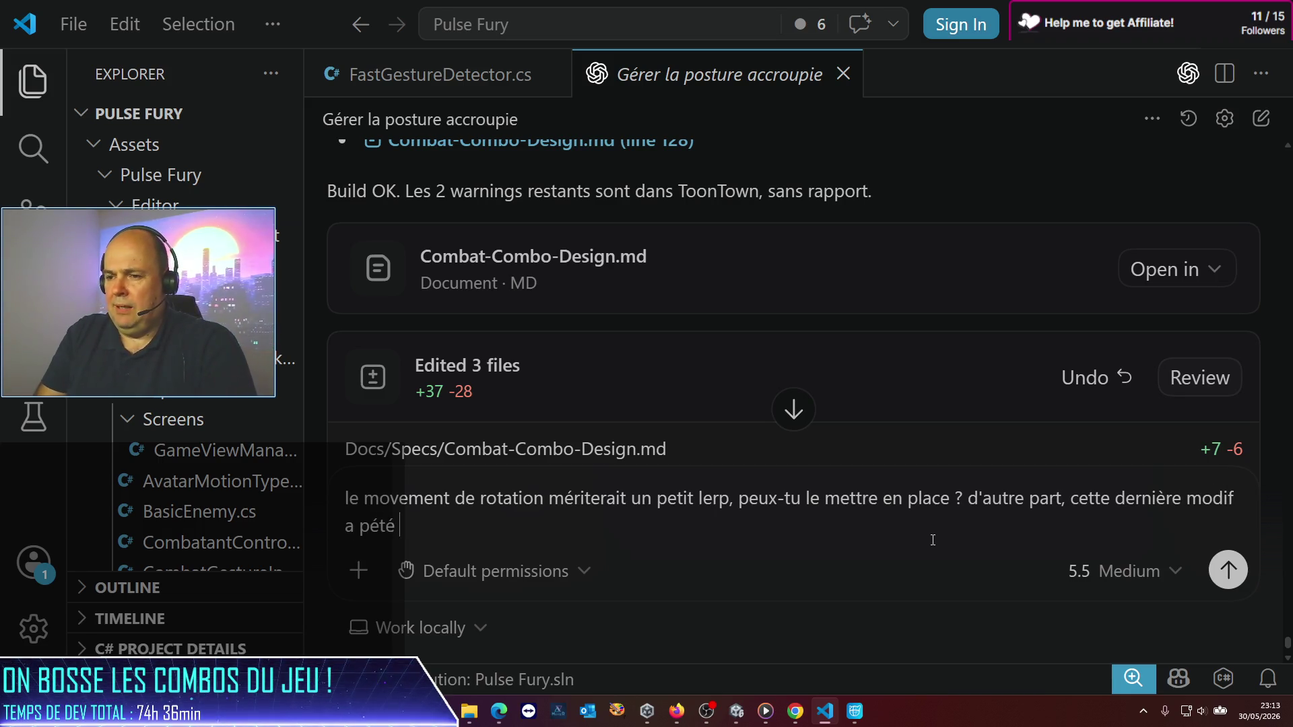
pyautogui.write('le dash')
pyautogui.press('Return')
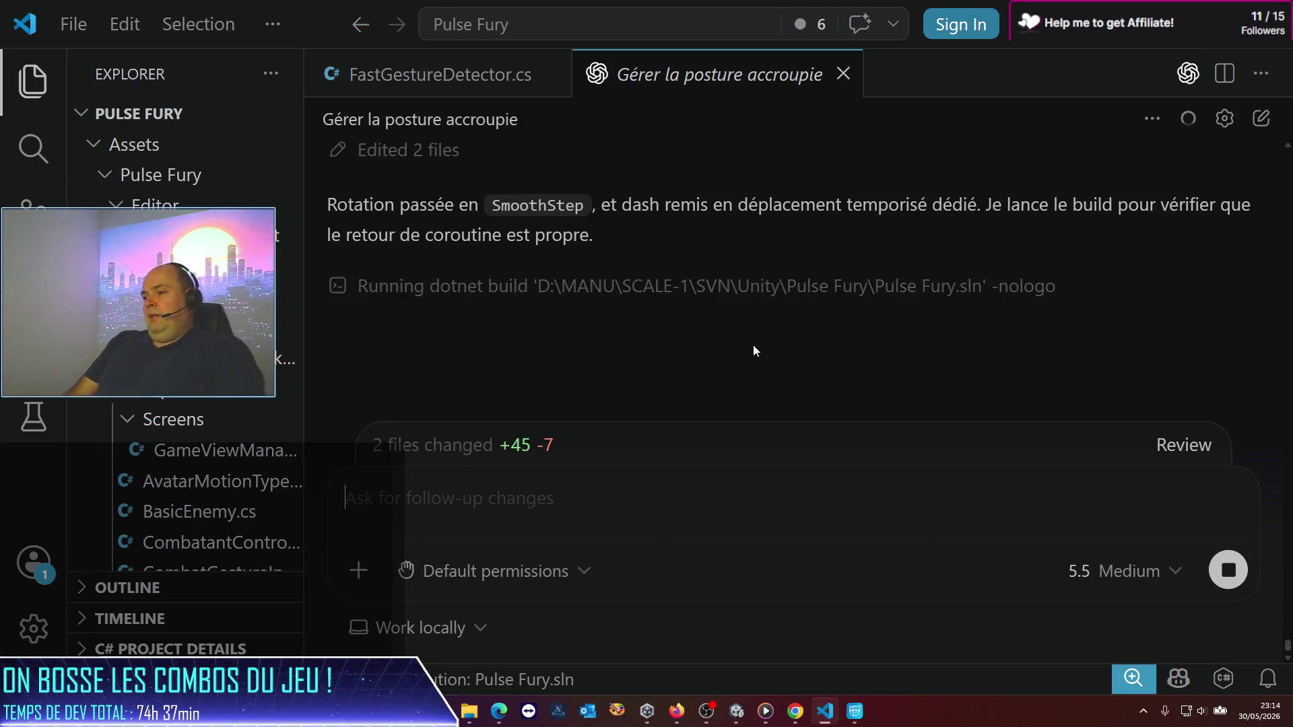
# Step: Scroll up through Codex's reply about SmoothStep rotation and the restored dash
pyautogui.scroll(5, 531, 292)
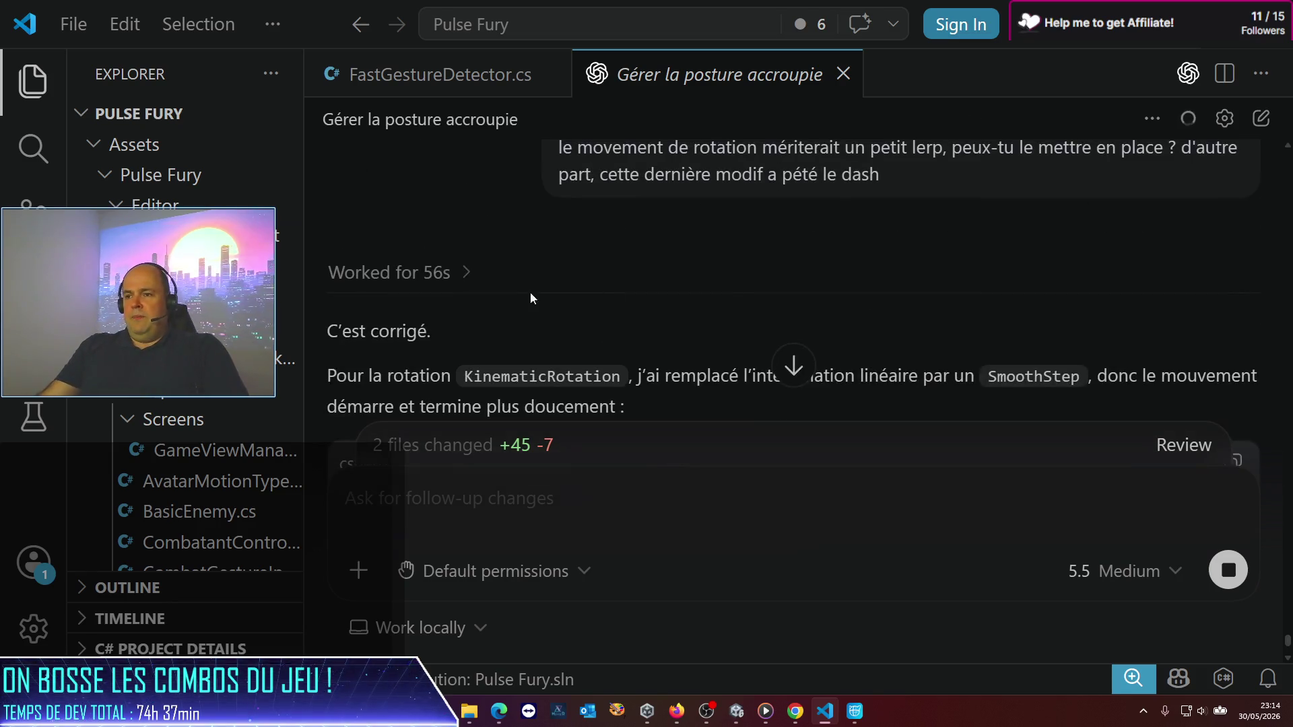
# Step: Scroll down to the 'Edited 2 files' summary and enter a smiley and heart via Alt codes
pyautogui.scroll(-4, 486, 312)
pyautogui.scroll(-3, 701, 280)
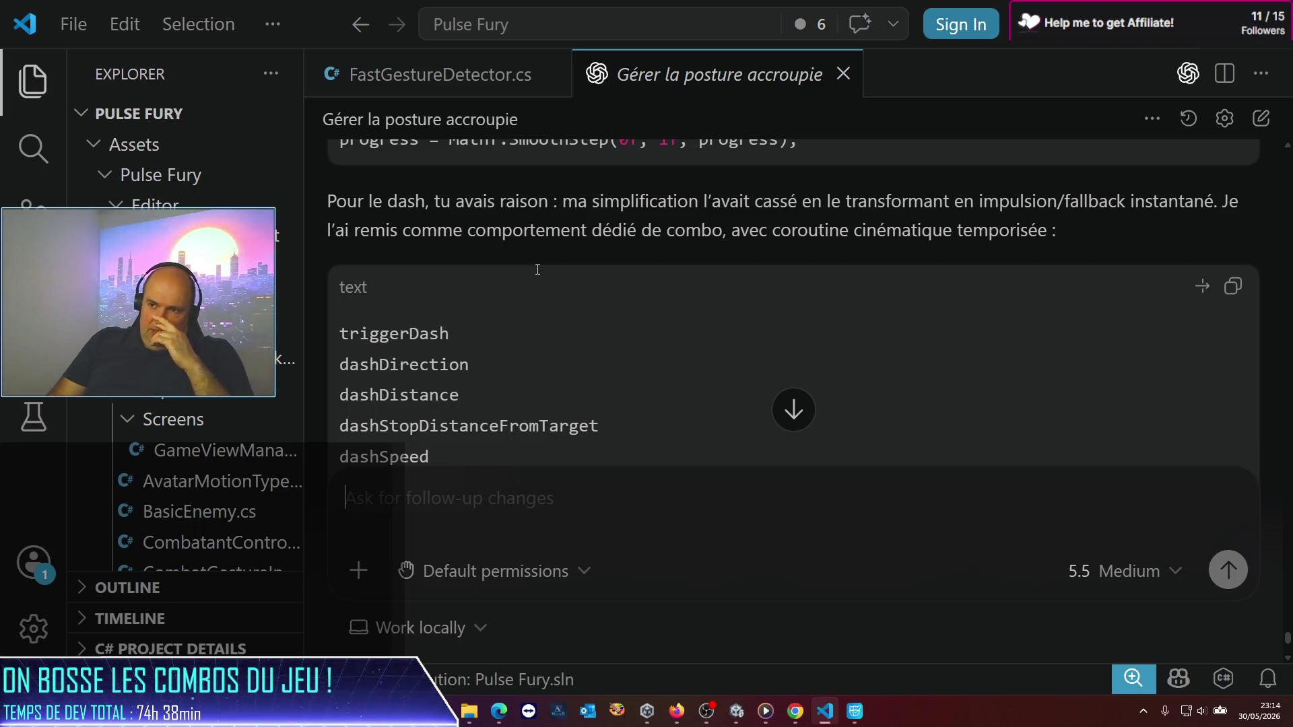
pyautogui.scroll(-5, 685, 243)
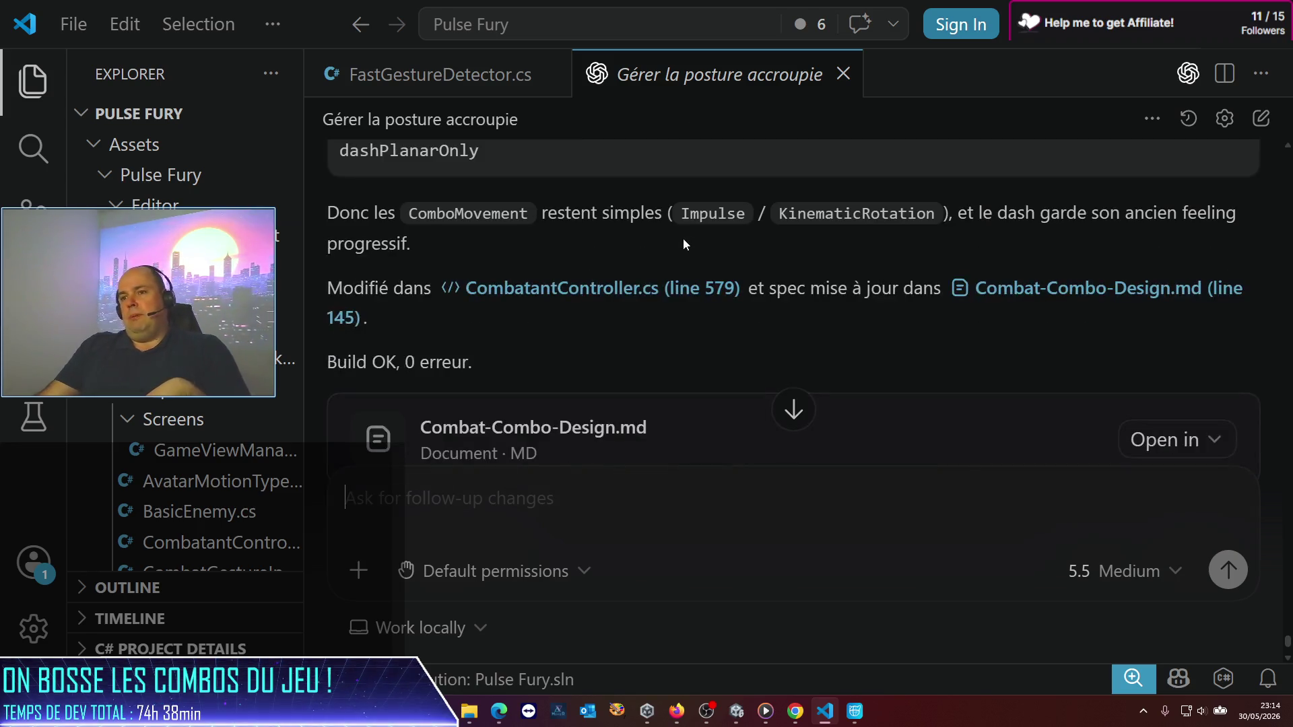
pyautogui.scroll(-5, 684, 244)
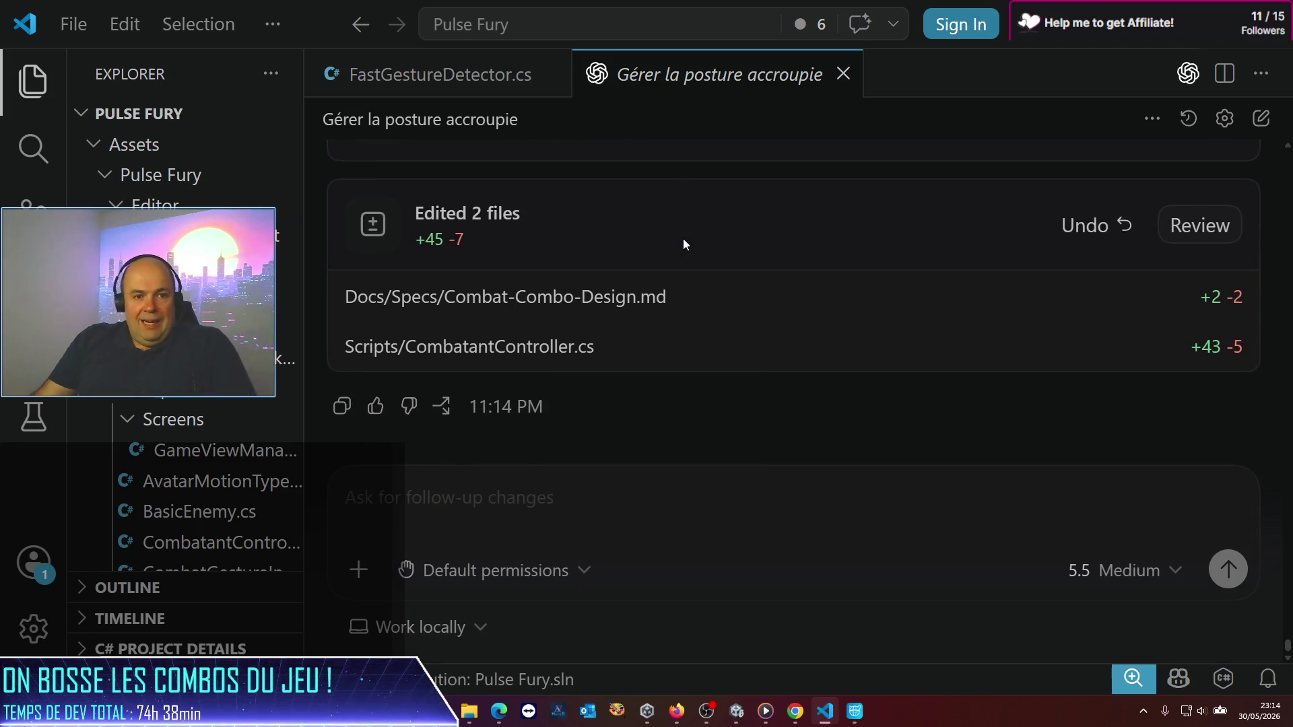
pyautogui.press('alt')
pyautogui.write('☺♥')
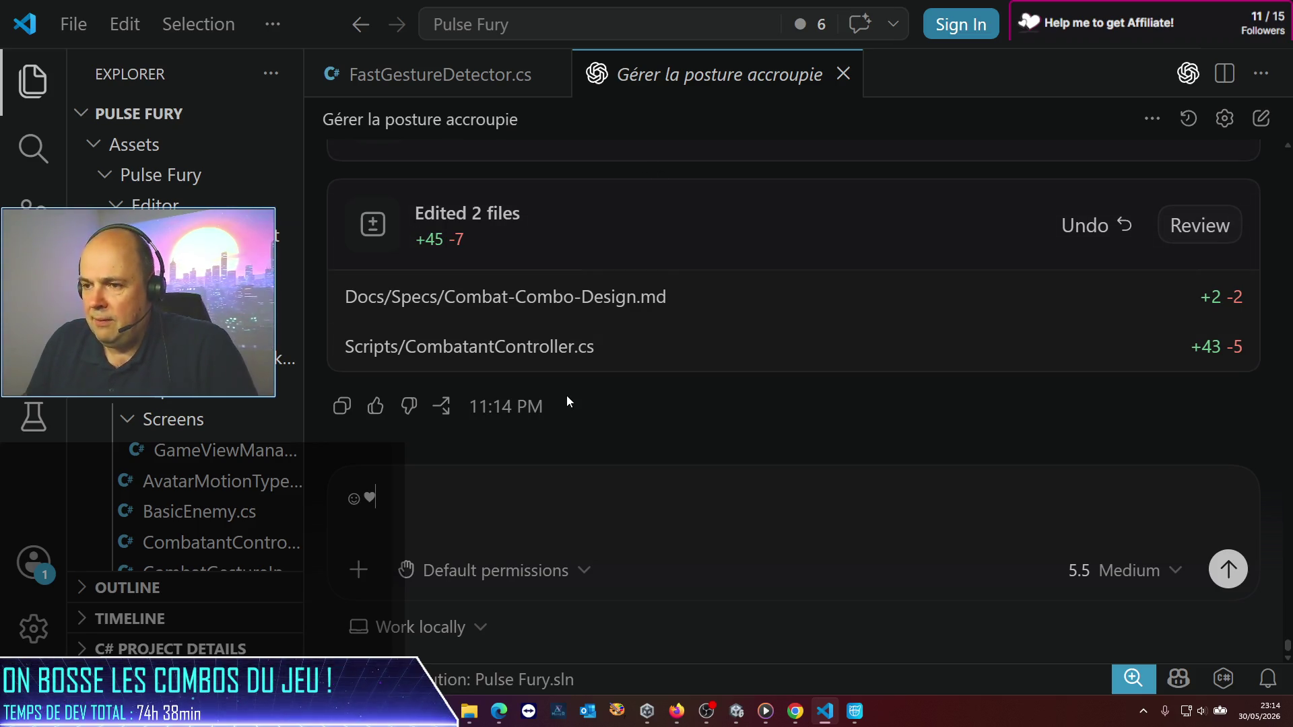
# Step: Replace the emojis with feedback that the dash regressed and must stay physics-based, not wall-crossing translations
pyautogui.hotkey('ctrl', 'a')
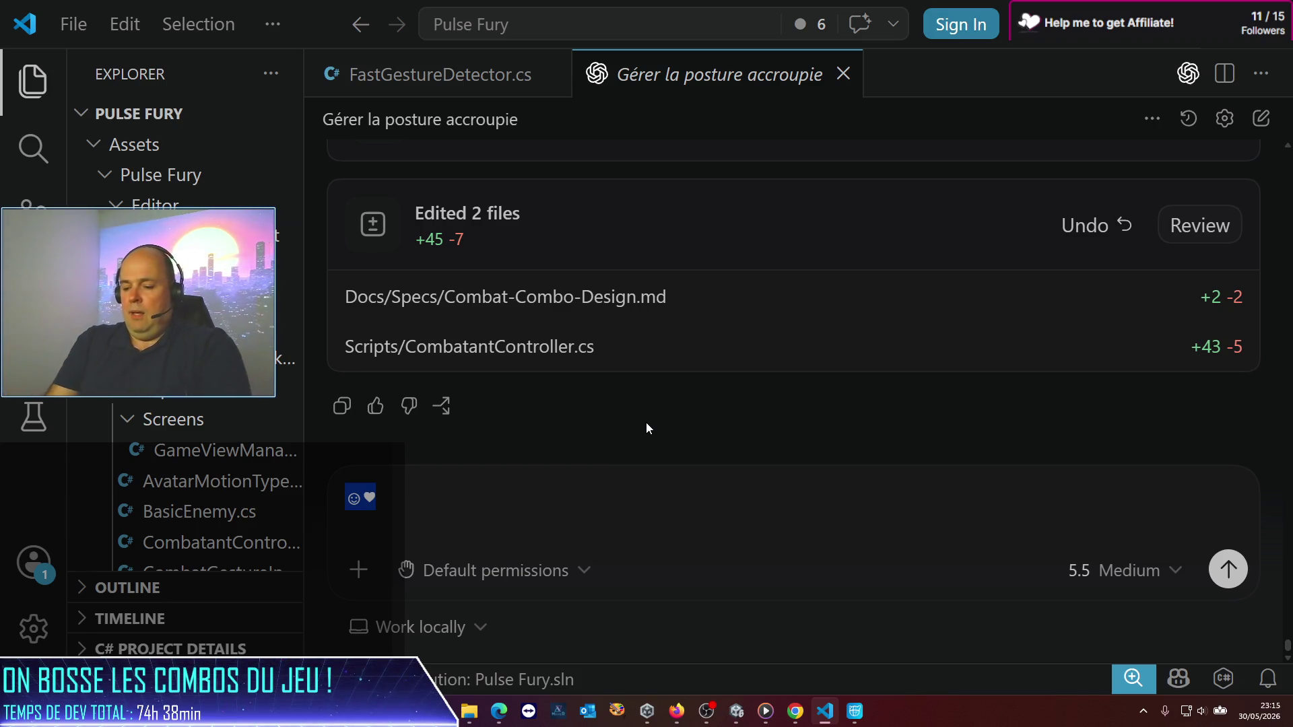
pyautogui.write('O')
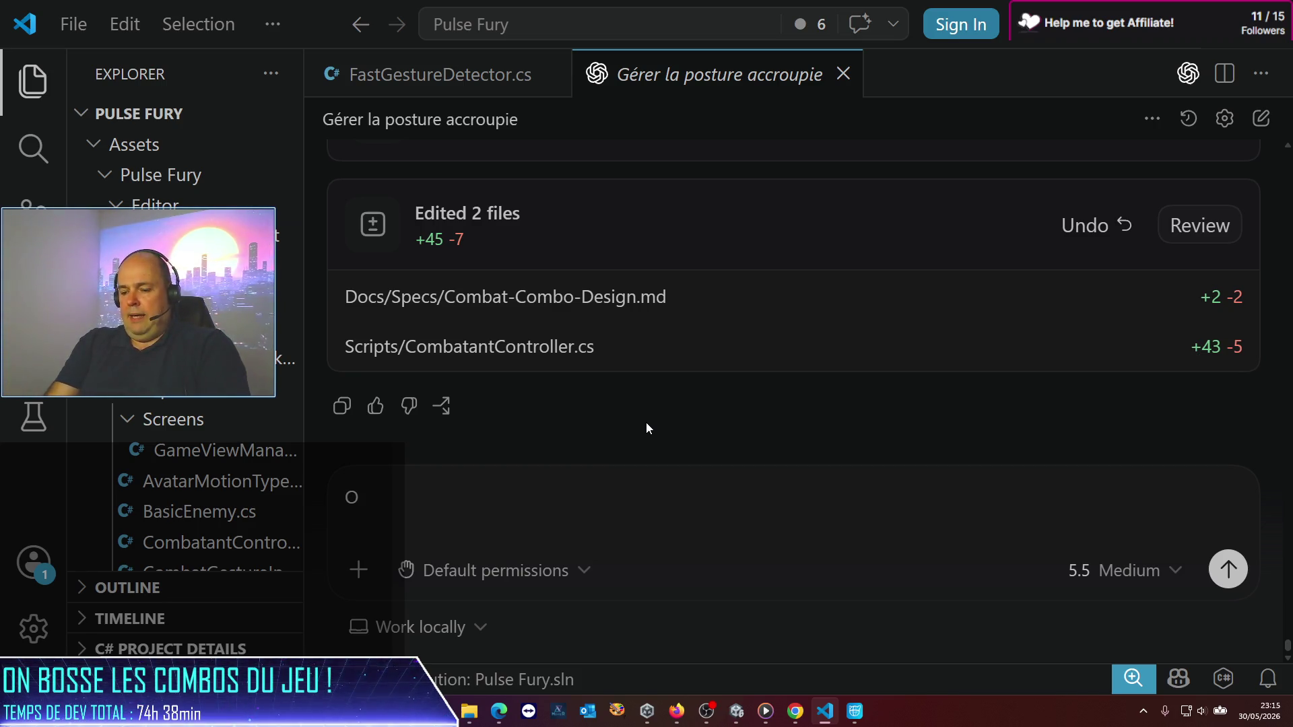
pyautogui.write('k mais à')
pyautogui.write('là tu ')
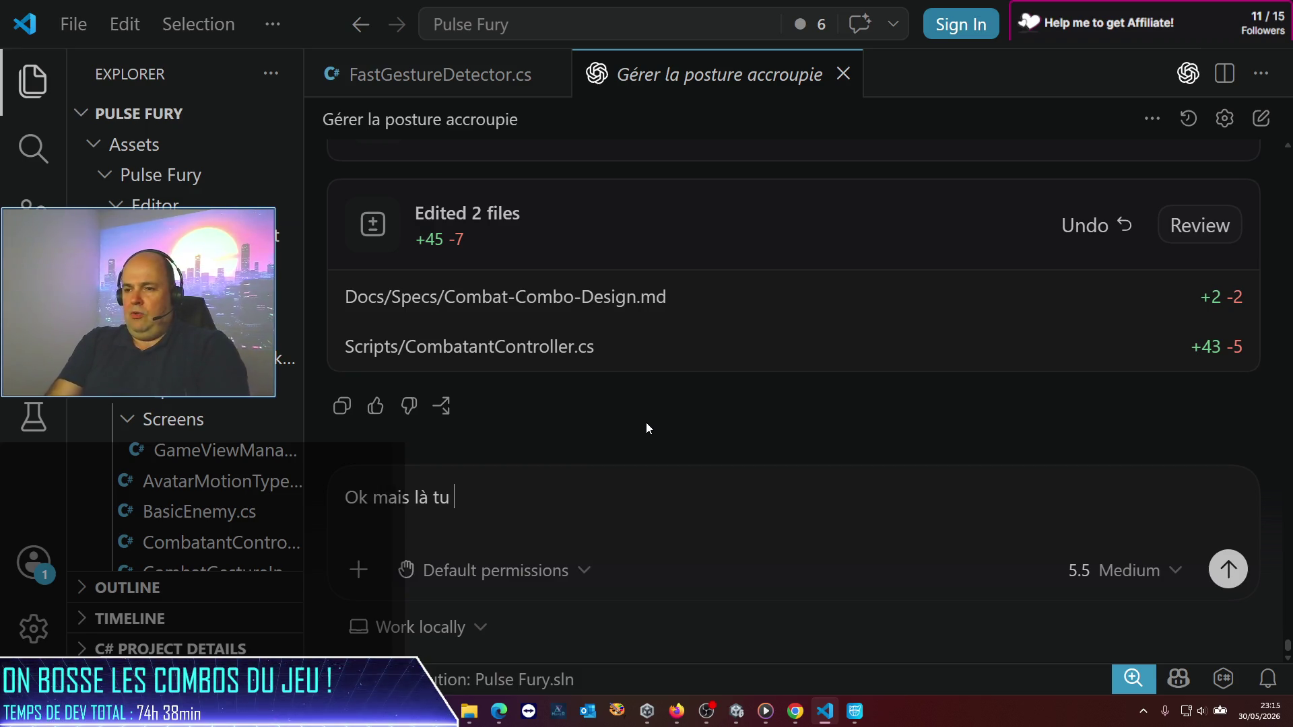
pyautogui.write('régre')
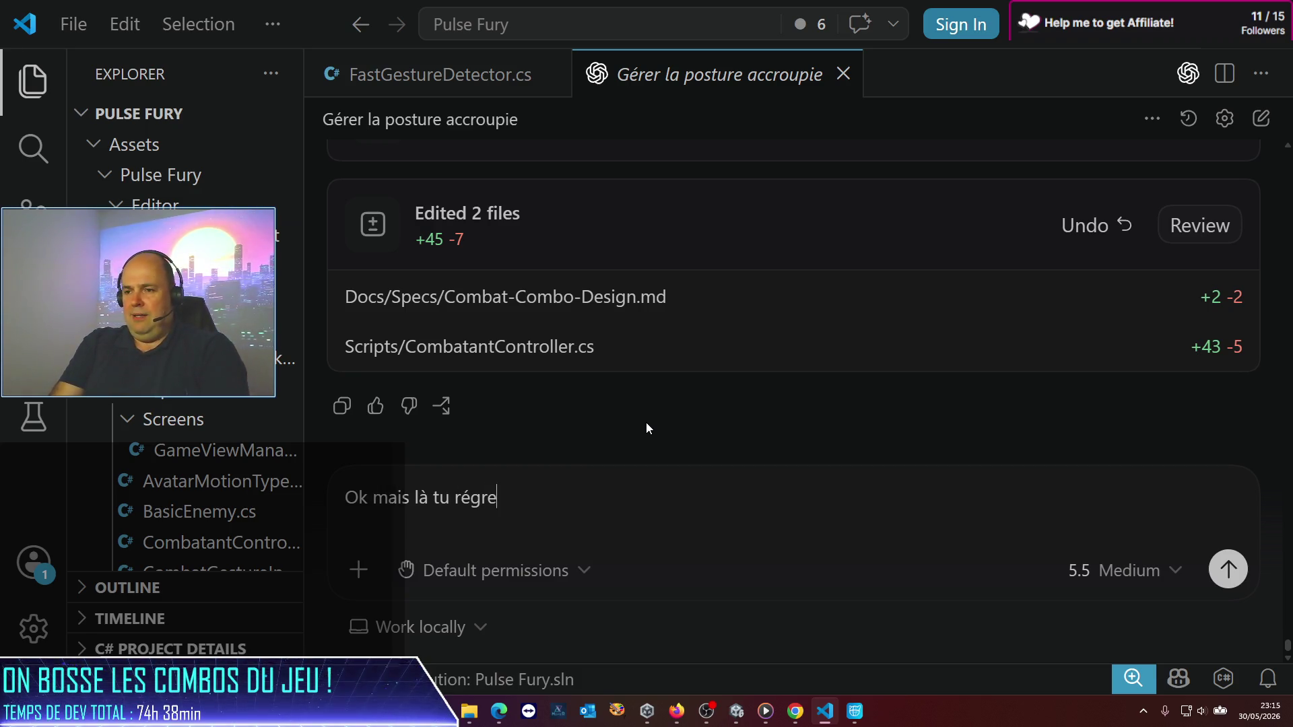
pyautogui.write('sses sur le da')
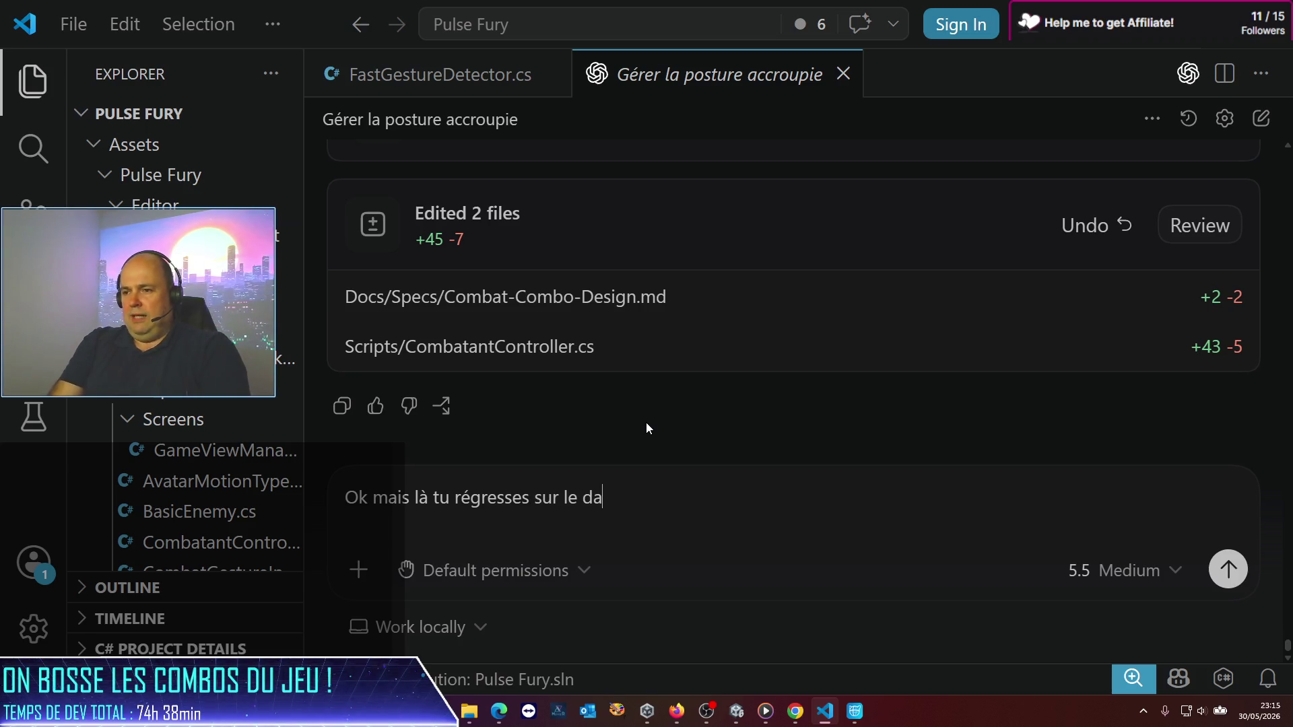
pyautogui.write('sh ! o')
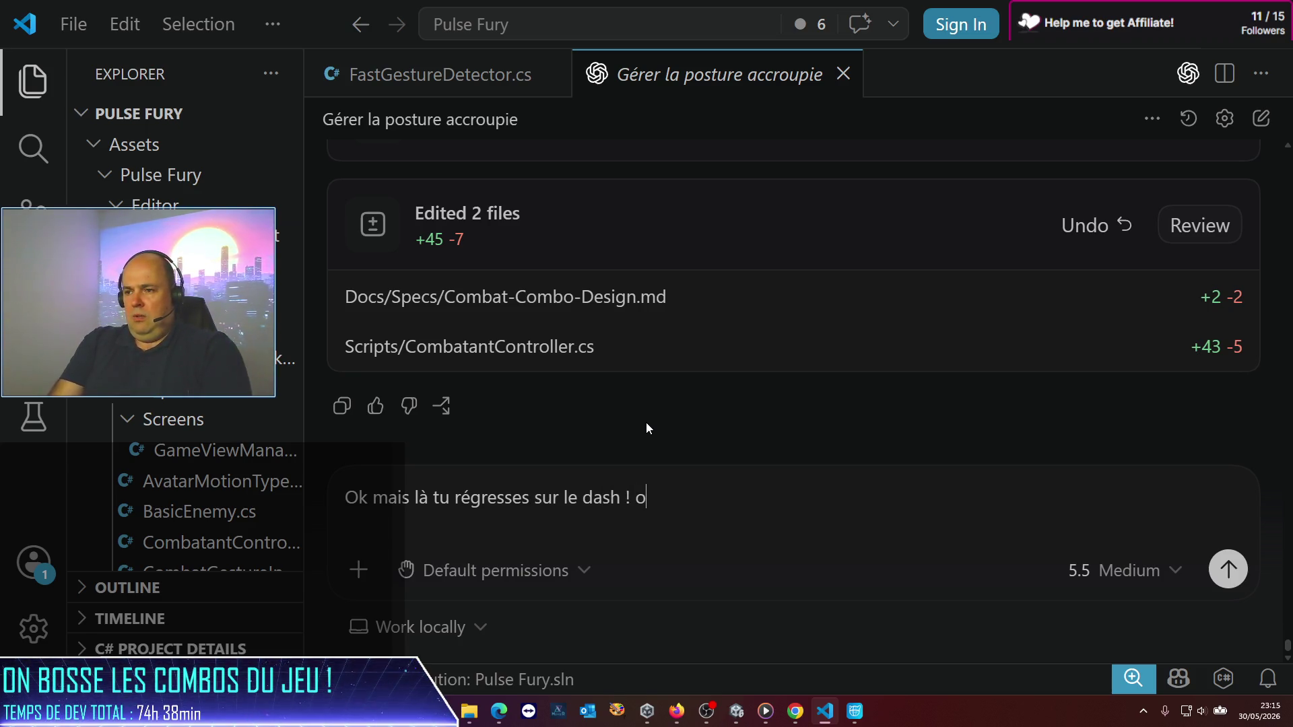
pyautogui.write('n a tout ')
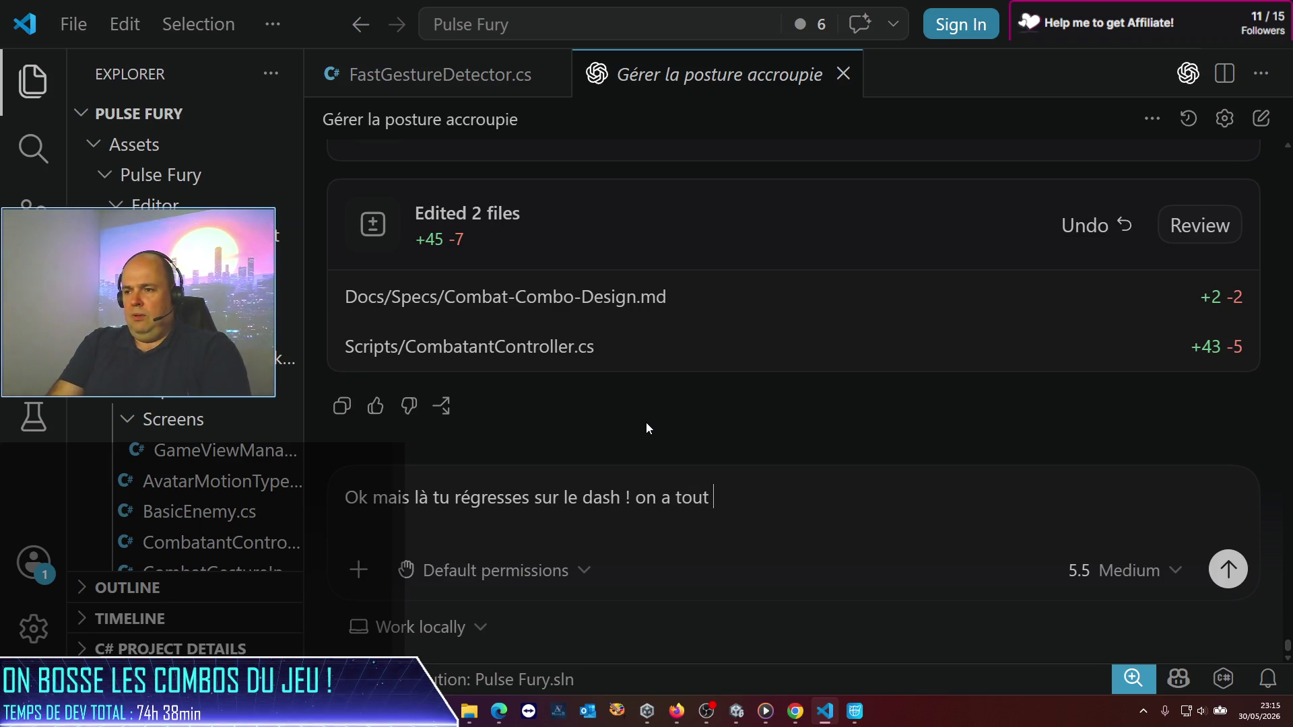
pyautogui.write('physicalmis')
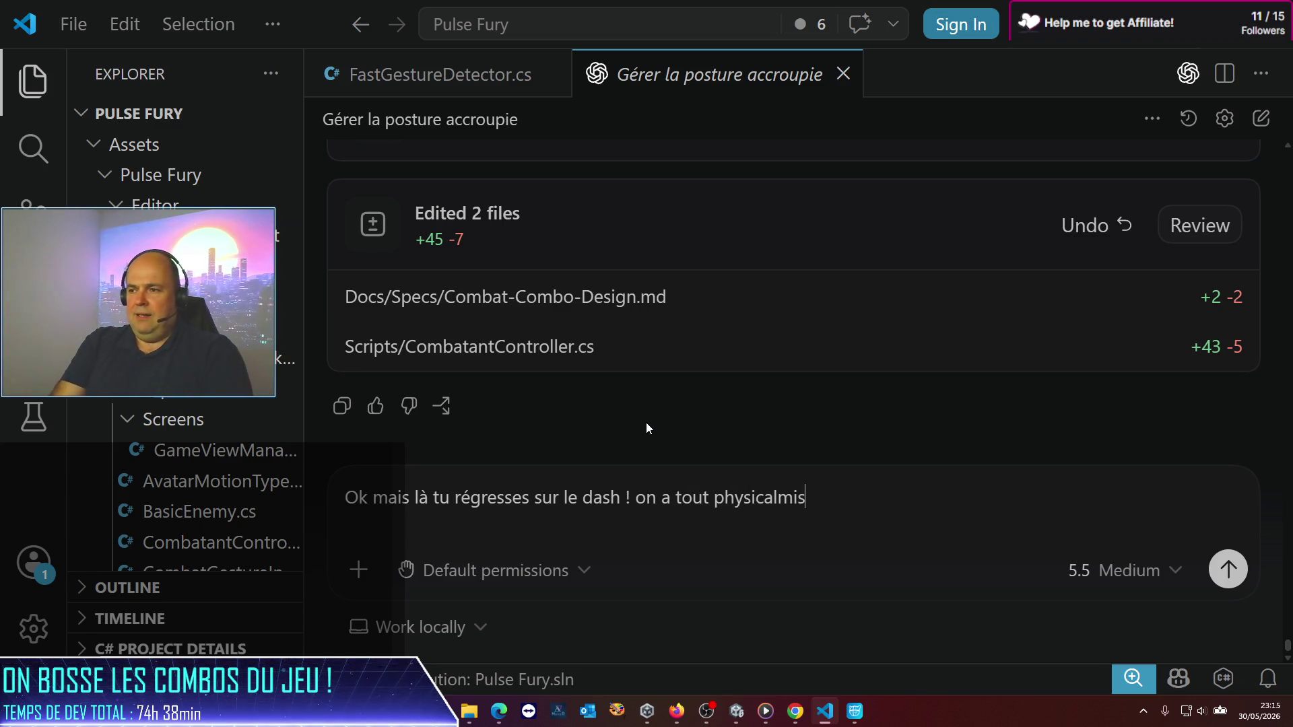
pyautogui.press('BackSpace')
pyautogui.press('BackSpace')
pyautogui.press('BackSpace')
pyautogui.write('isé justement pour')
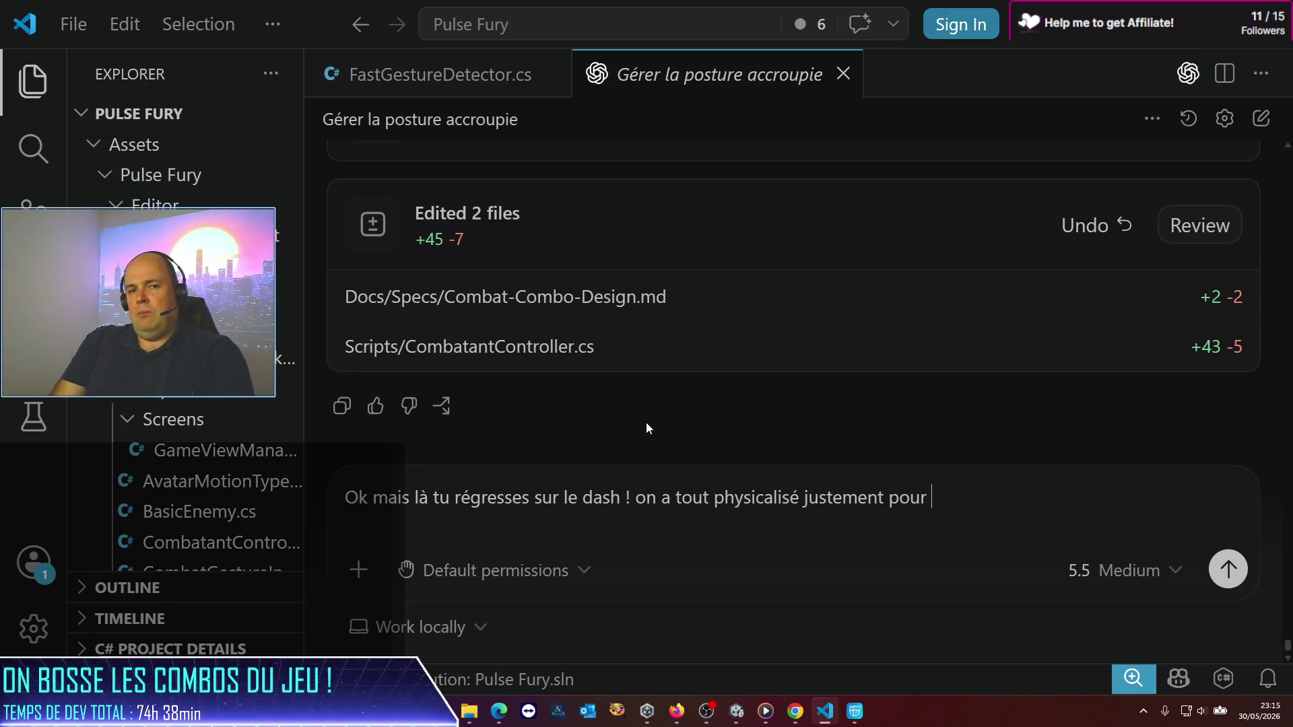
pyautogui.write('évit')
pyautogui.write('de t')
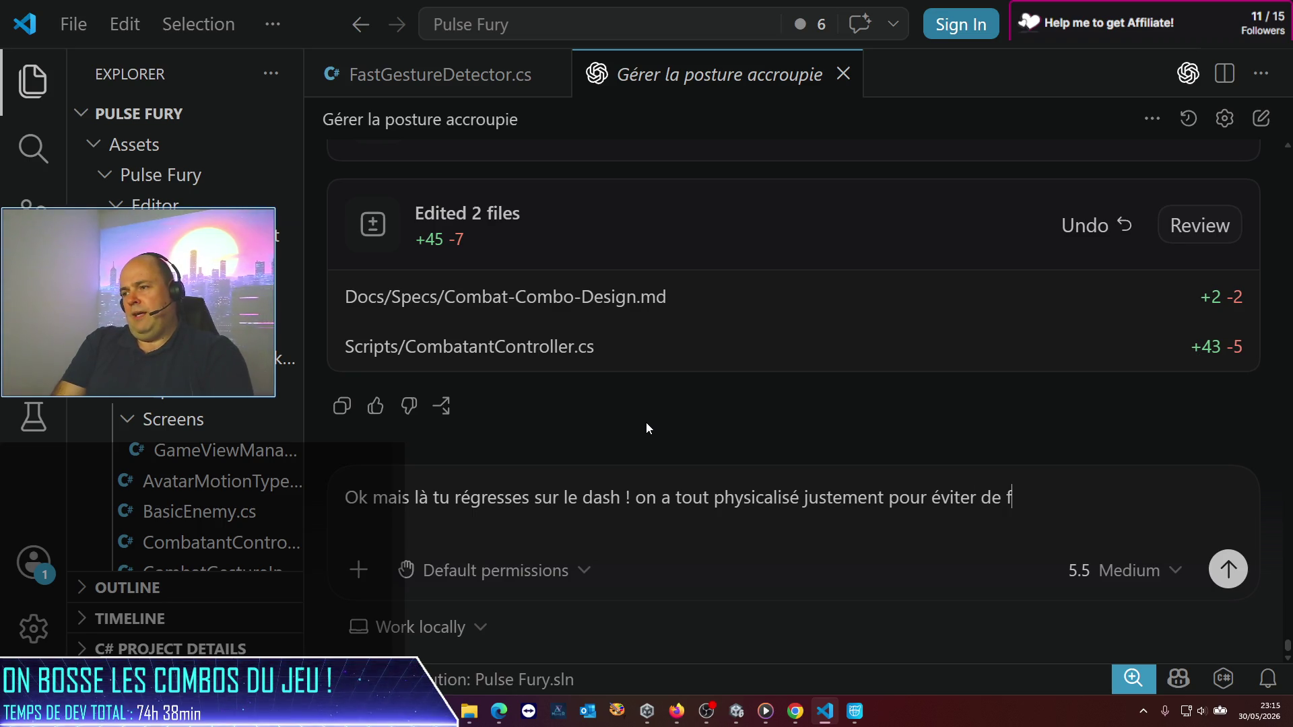
pyautogui.write('raiire des trasnm')
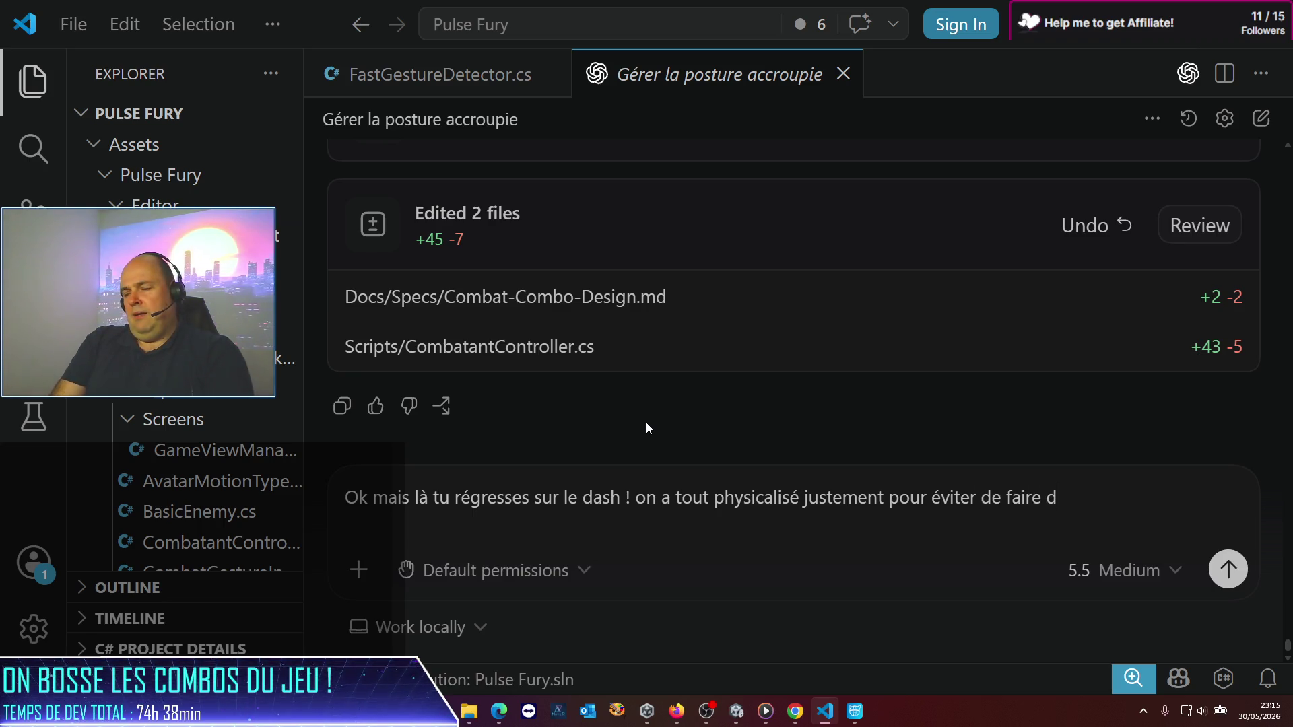
pyautogui.press('BackSpace')
pyautogui.press('BackSpace')
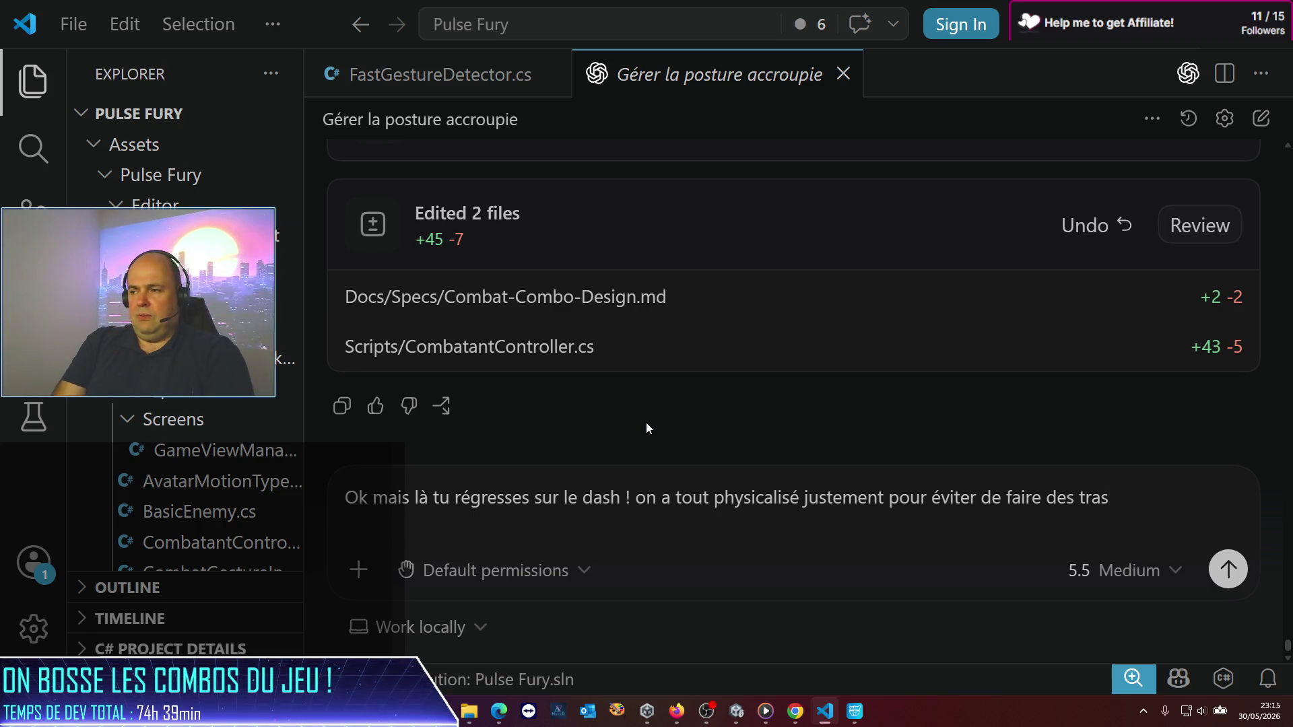
pyautogui.write('slati')
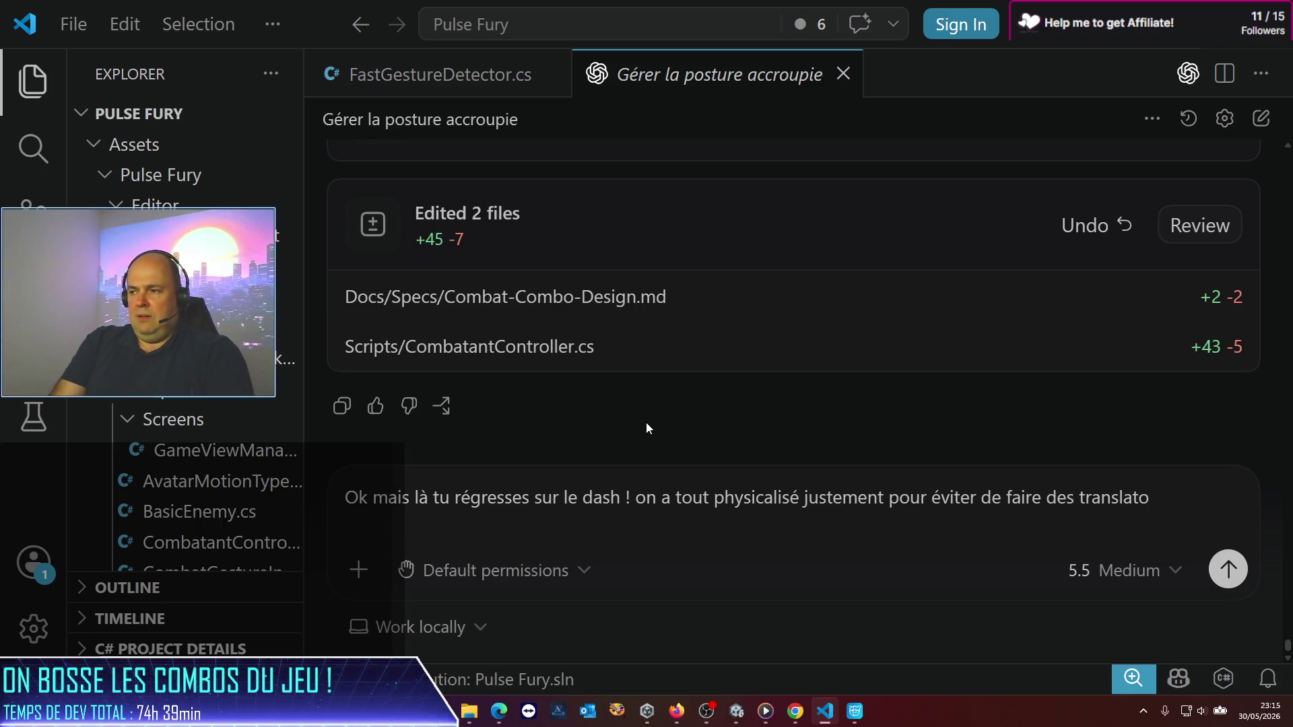
pyautogui.write('ons ')
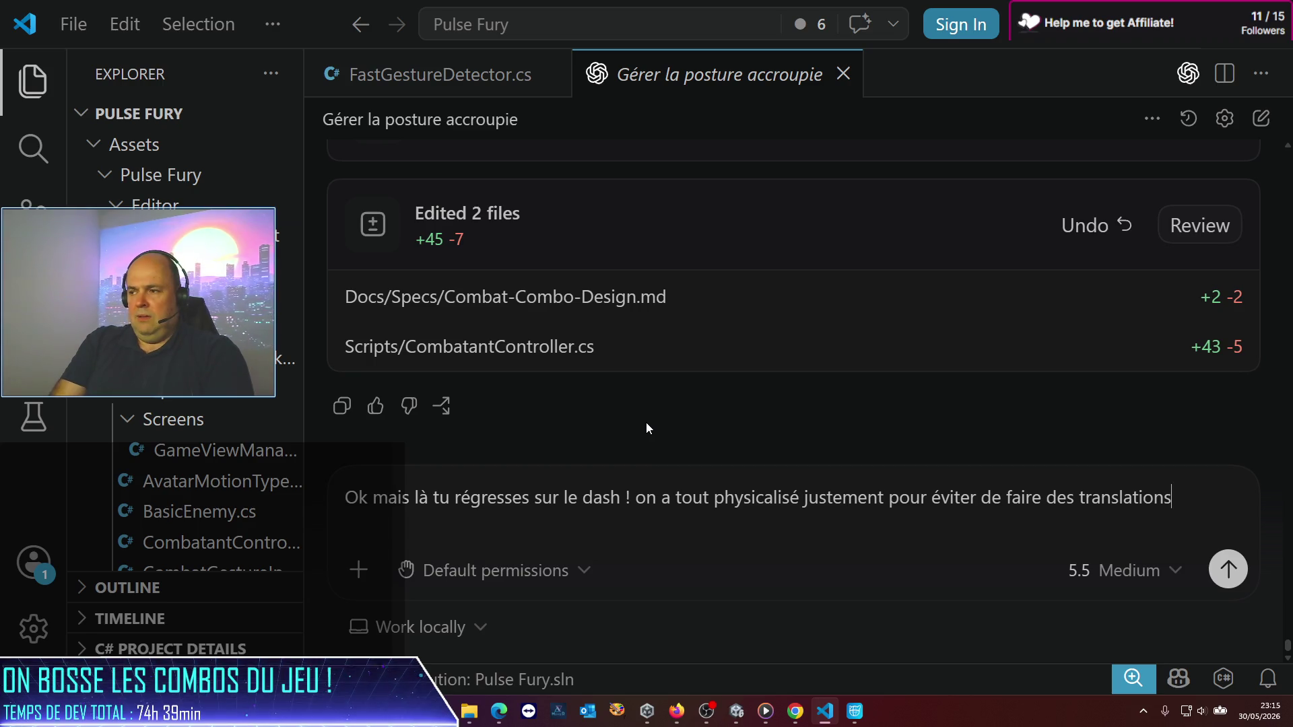
pyautogui.write('qui ')
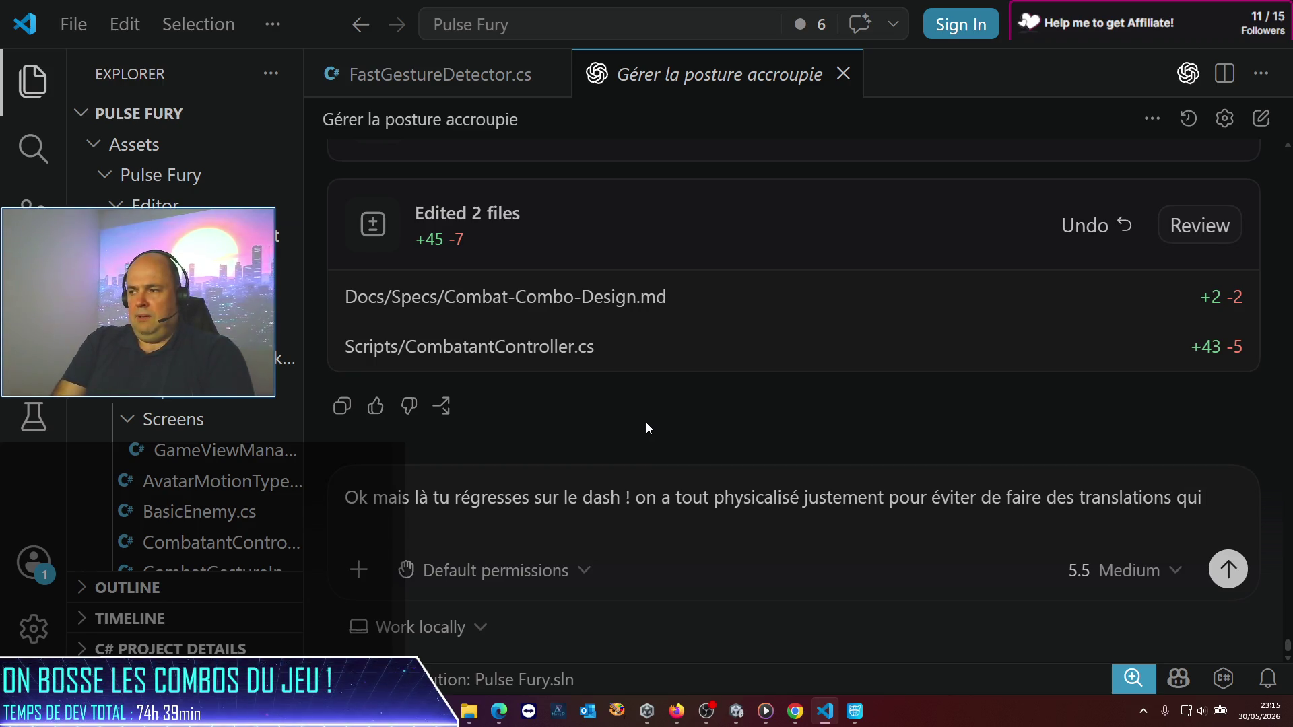
pyautogui.write('trav')
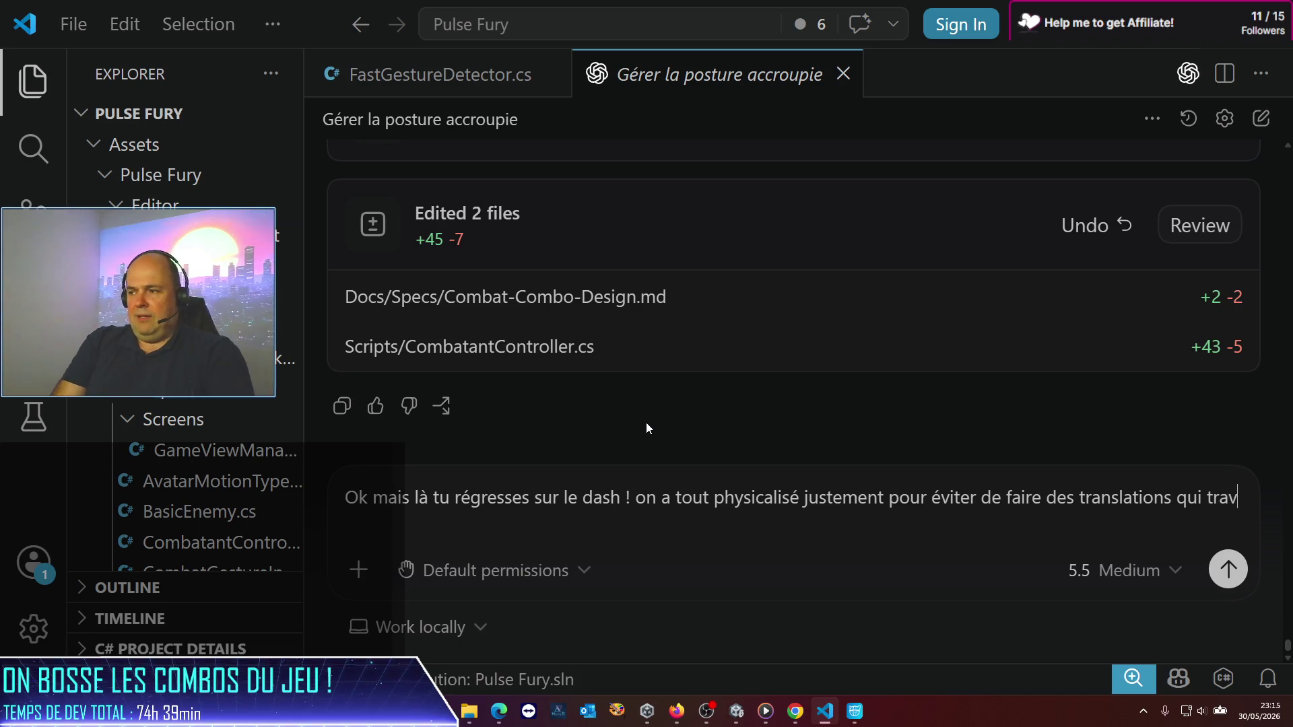
pyautogui.write('erseraie')
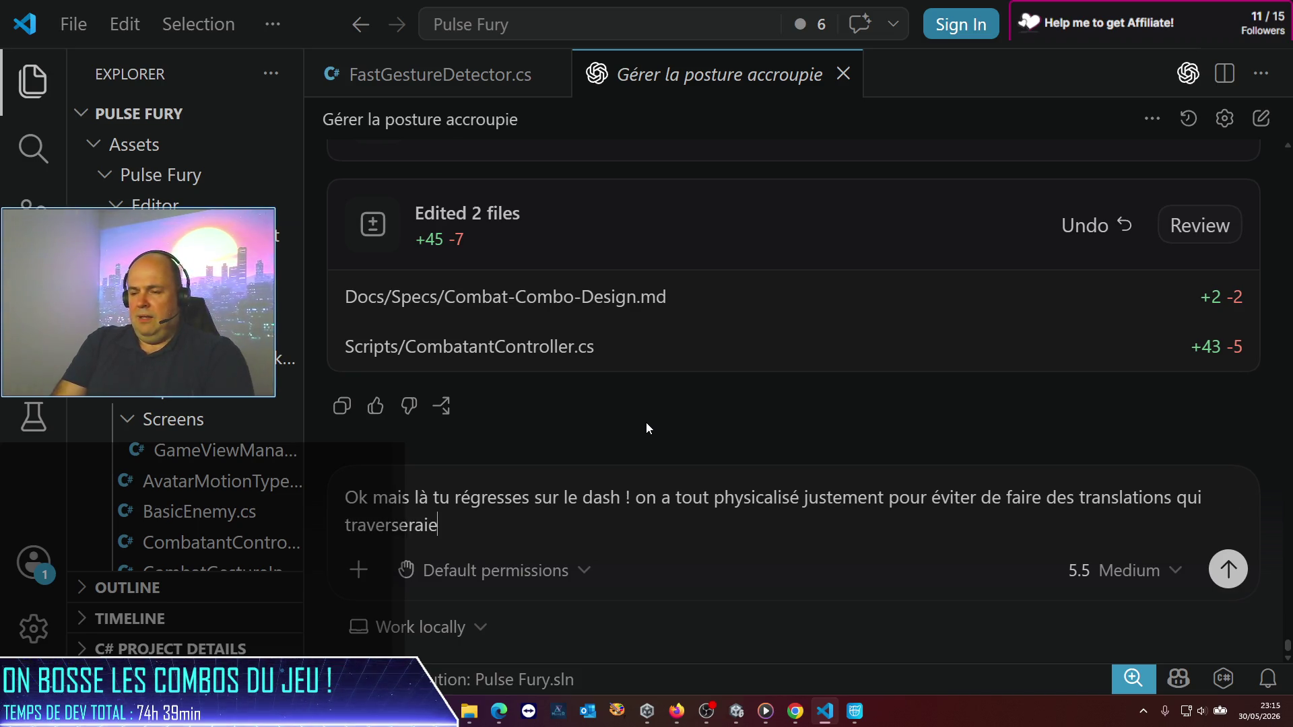
pyautogui.write('nt le')
pyautogui.write('s murs, etc. ')
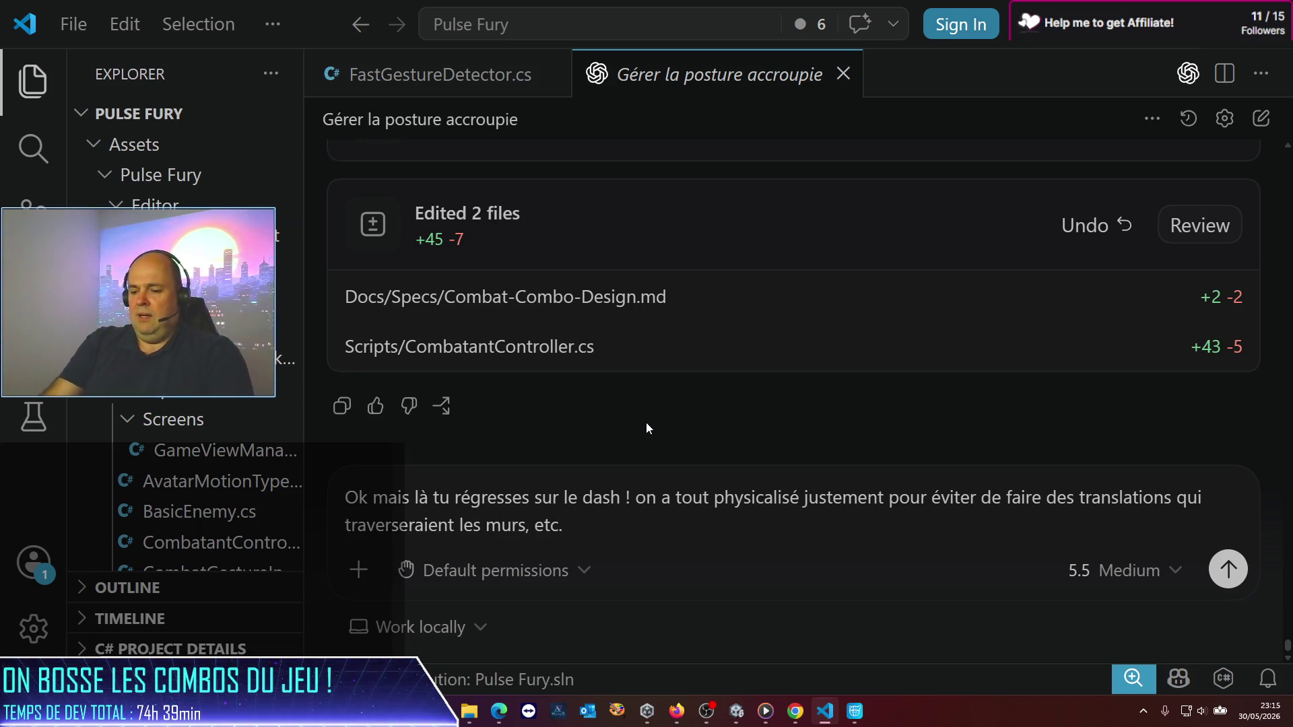
pyautogui.write('Le dash ne doit pas é')
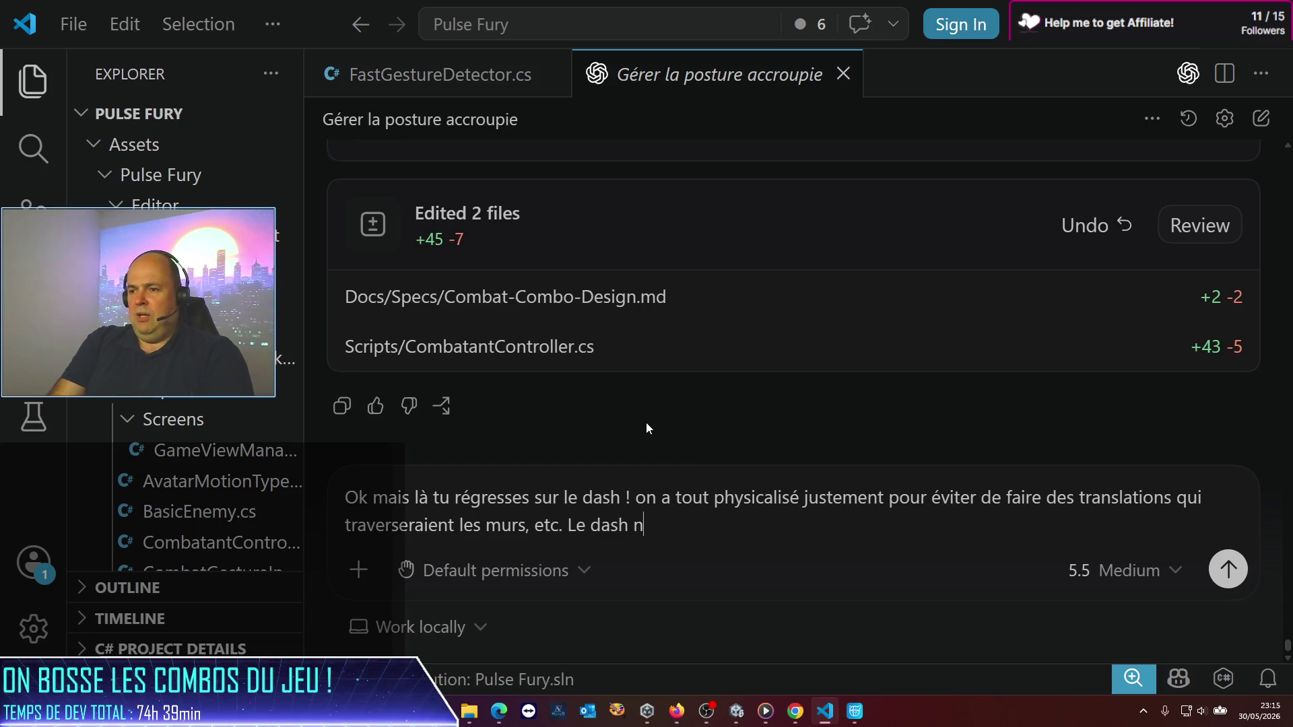
pyautogui.write('cha')
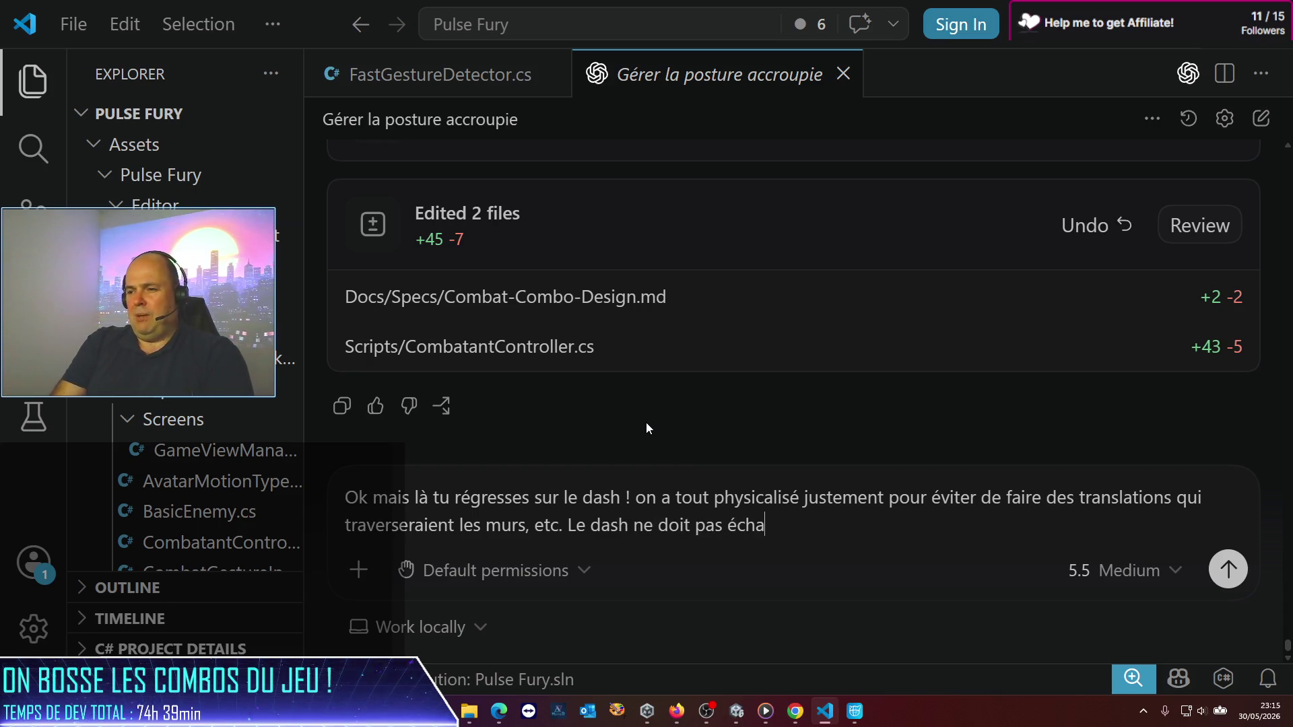
pyautogui.write('pper à la règle. Peux')
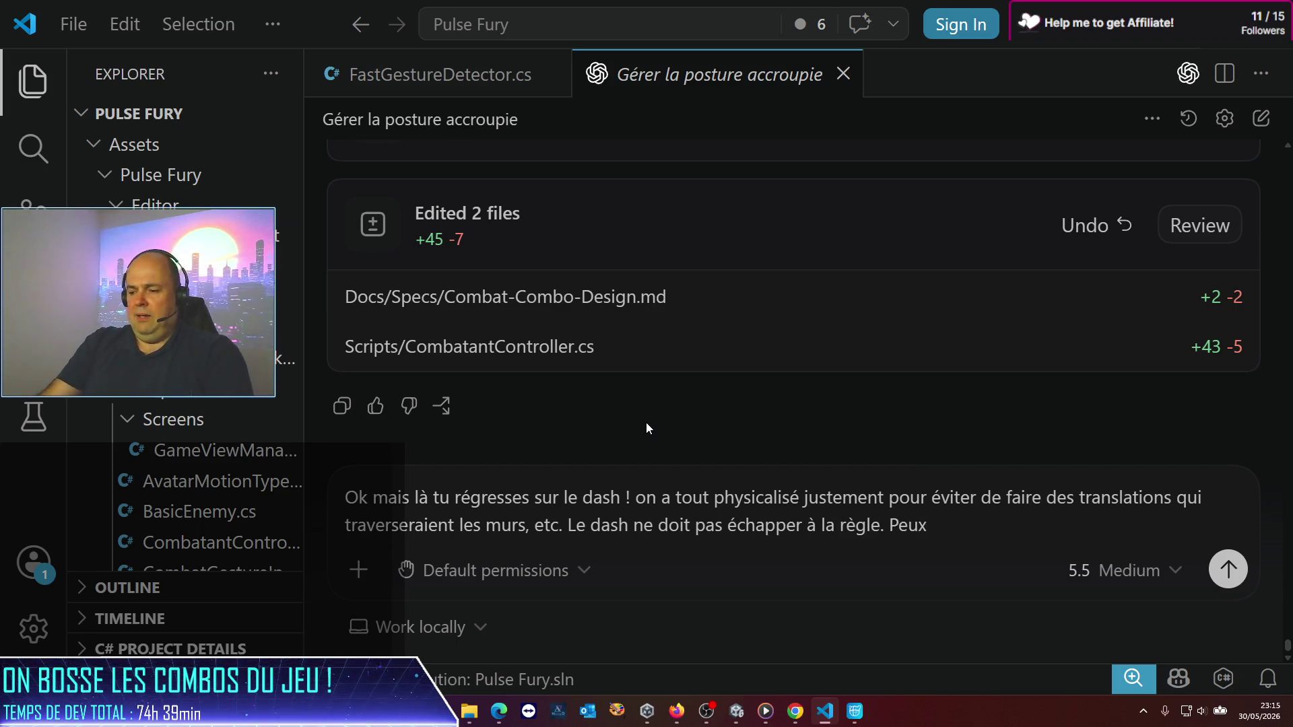
pyautogui.press('BackSpace')
# Step: Ask for a configurable dash impulse level for the heavy 70 kg character and send the message
pyautogui.write("t-être faut-il qu'on ")
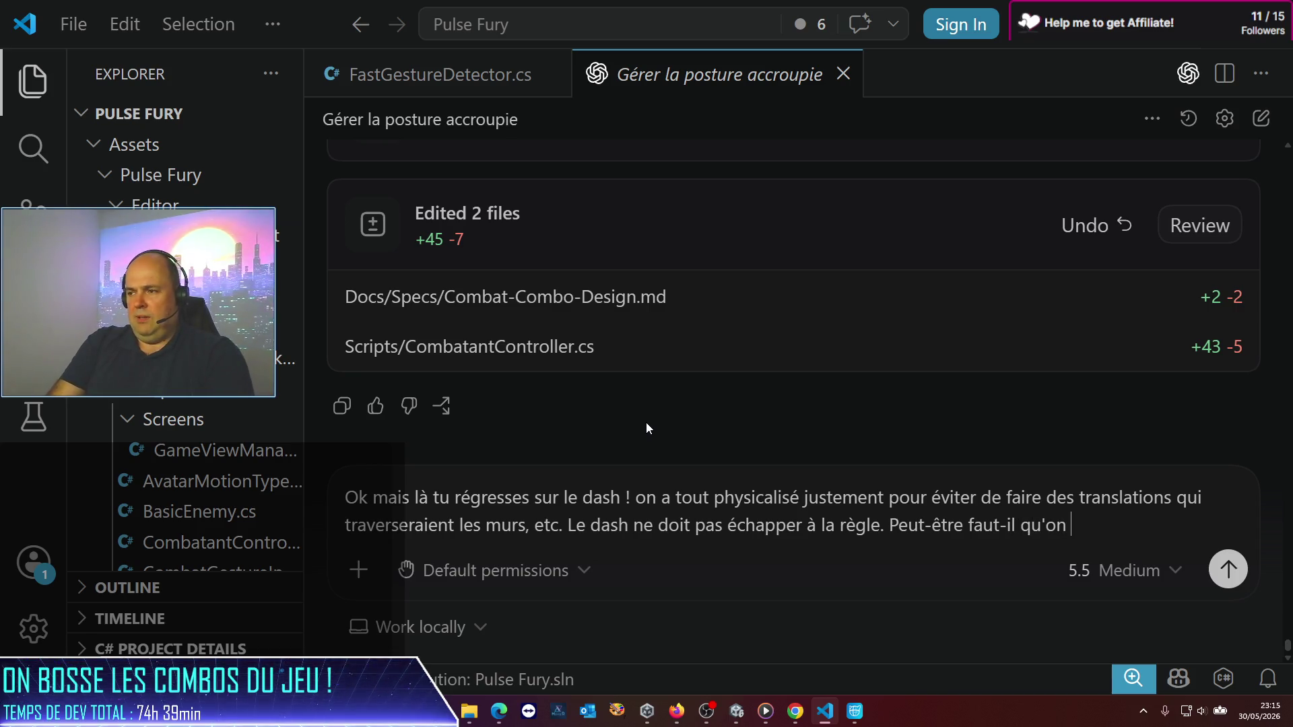
pyautogui.write('puisse précis')
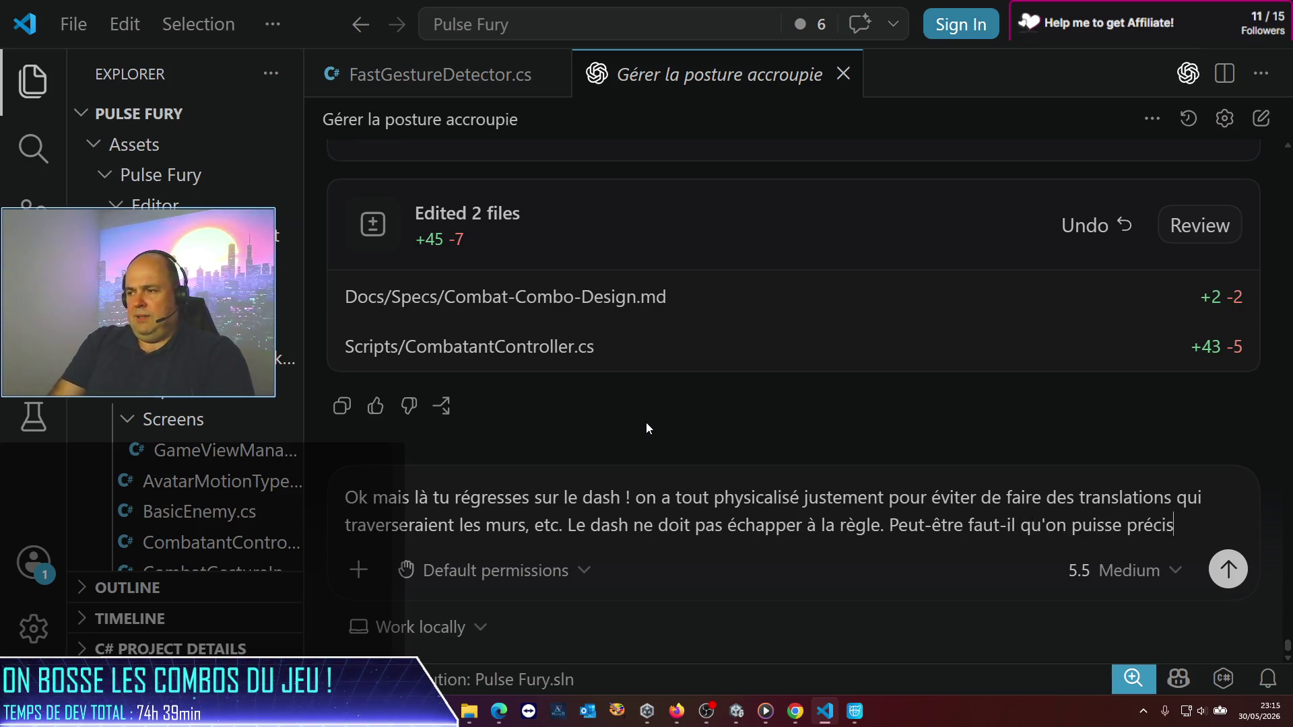
pyautogui.write("er son niveau d'imp")
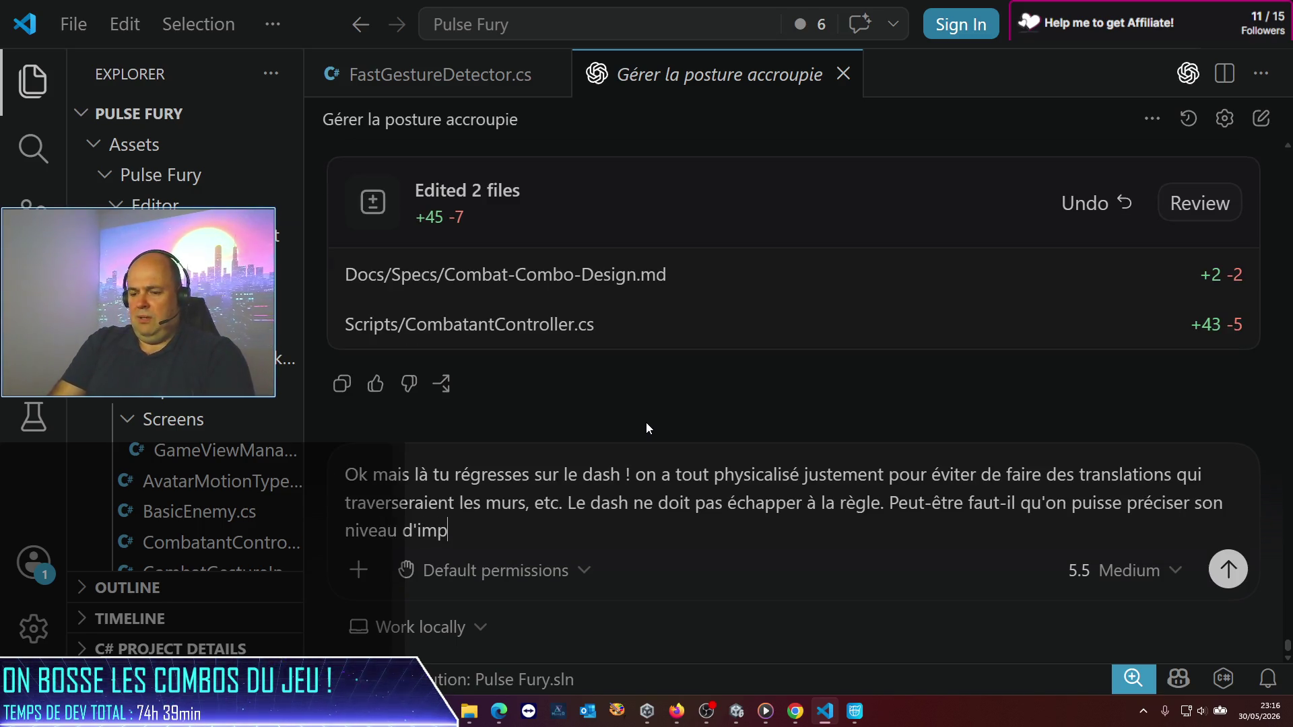
pyautogui.write('ulse ? p')
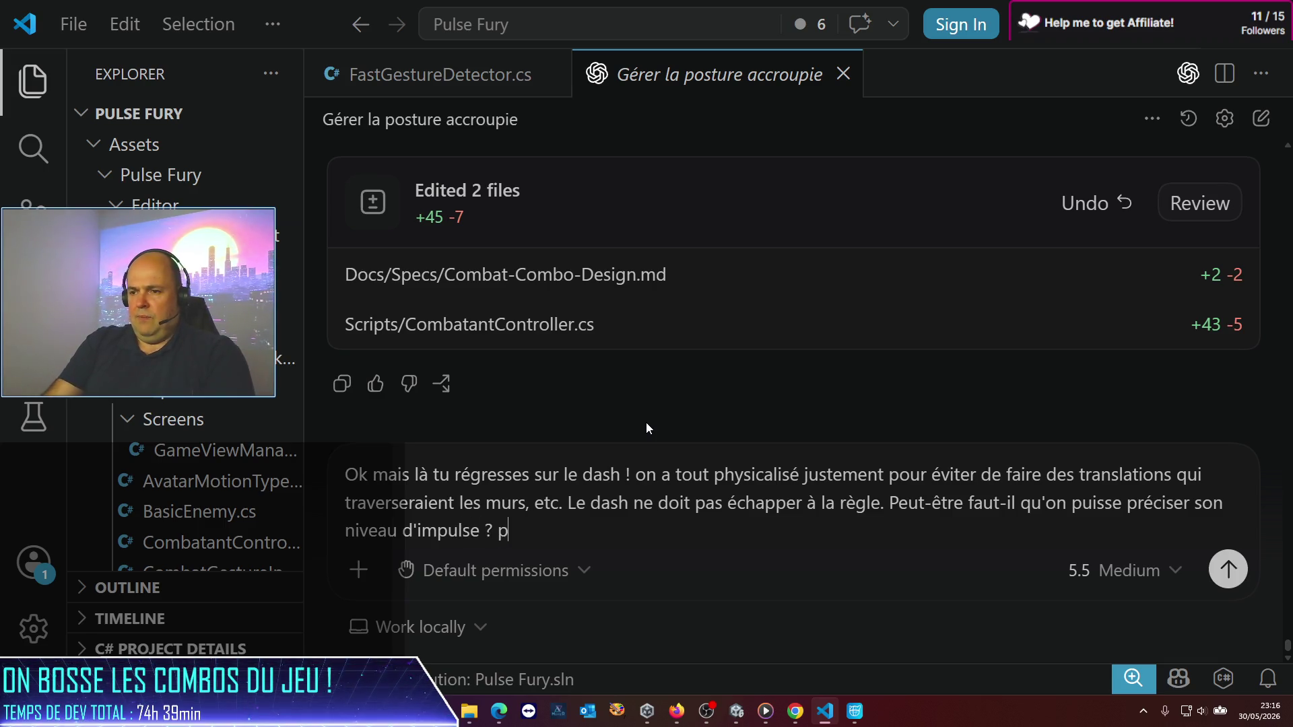
pyautogui.press('BackSpace')
pyautogui.write('mon perso e')
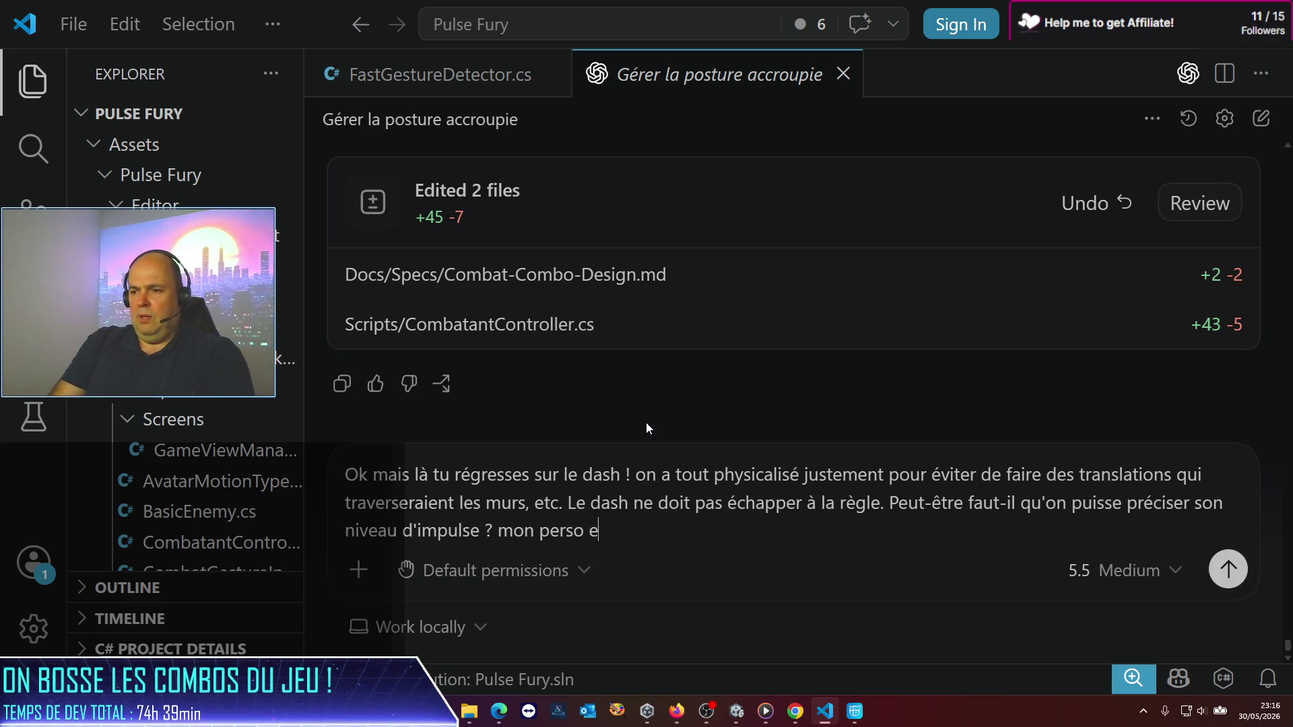
pyautogui.write('st assez l')
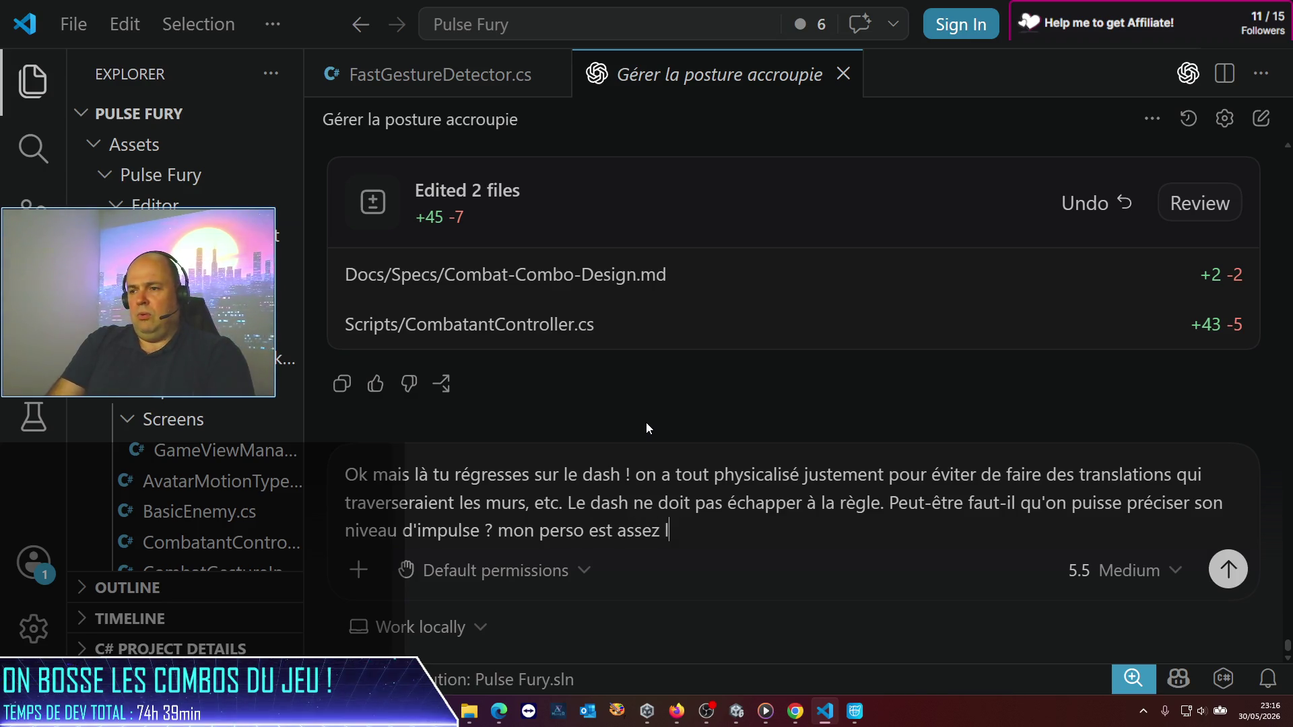
pyautogui.write('ourd (7')
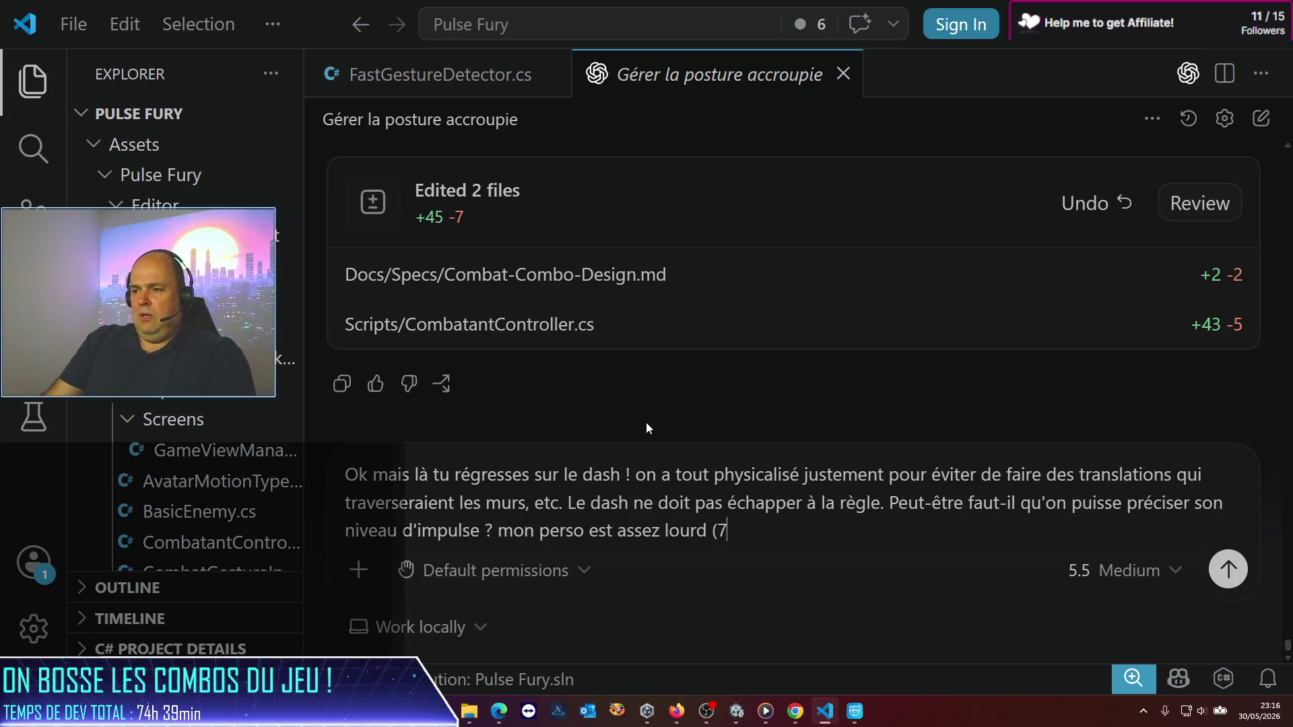
pyautogui.write('5')
pyautogui.press('BackSpace')
pyautogui.write('0 ')
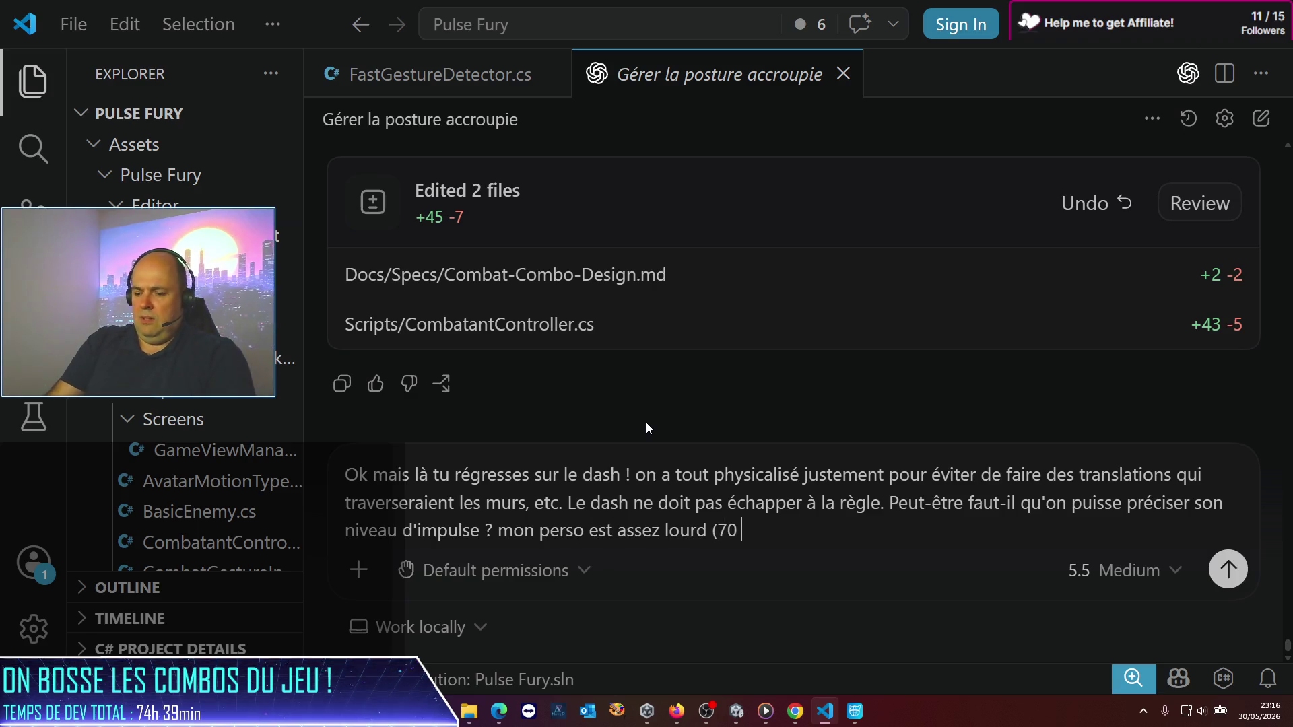
pyautogui.write('kh),')
pyautogui.press('BackSpace')
pyautogui.press('BackSpace')
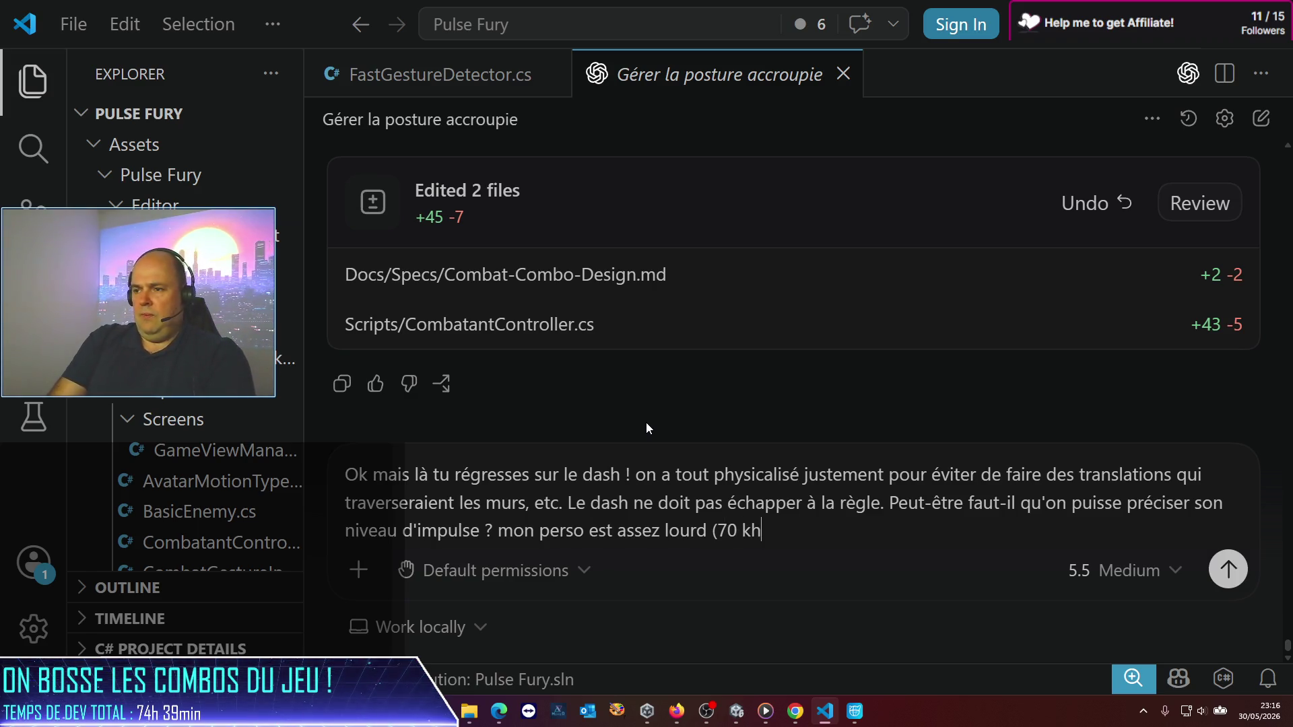
pyautogui.press('BackSpace')
pyautogui.write('g), p')
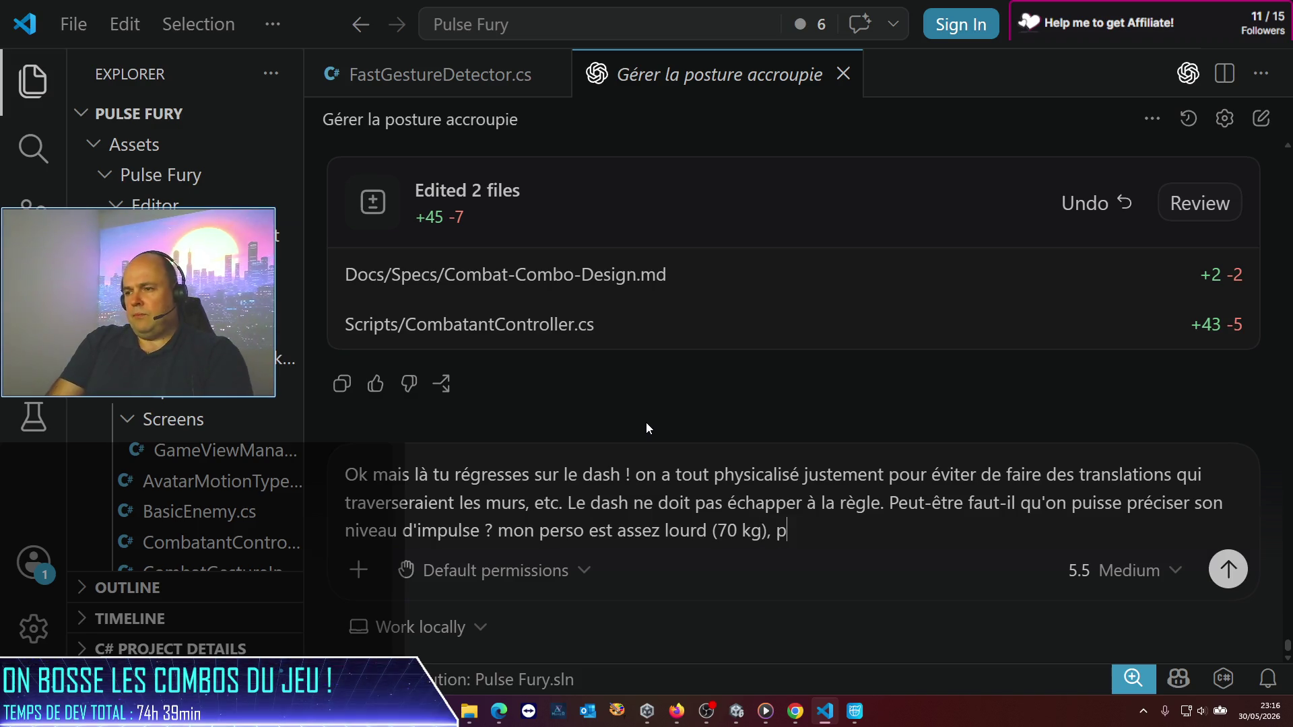
pyautogui.write("our qu'")
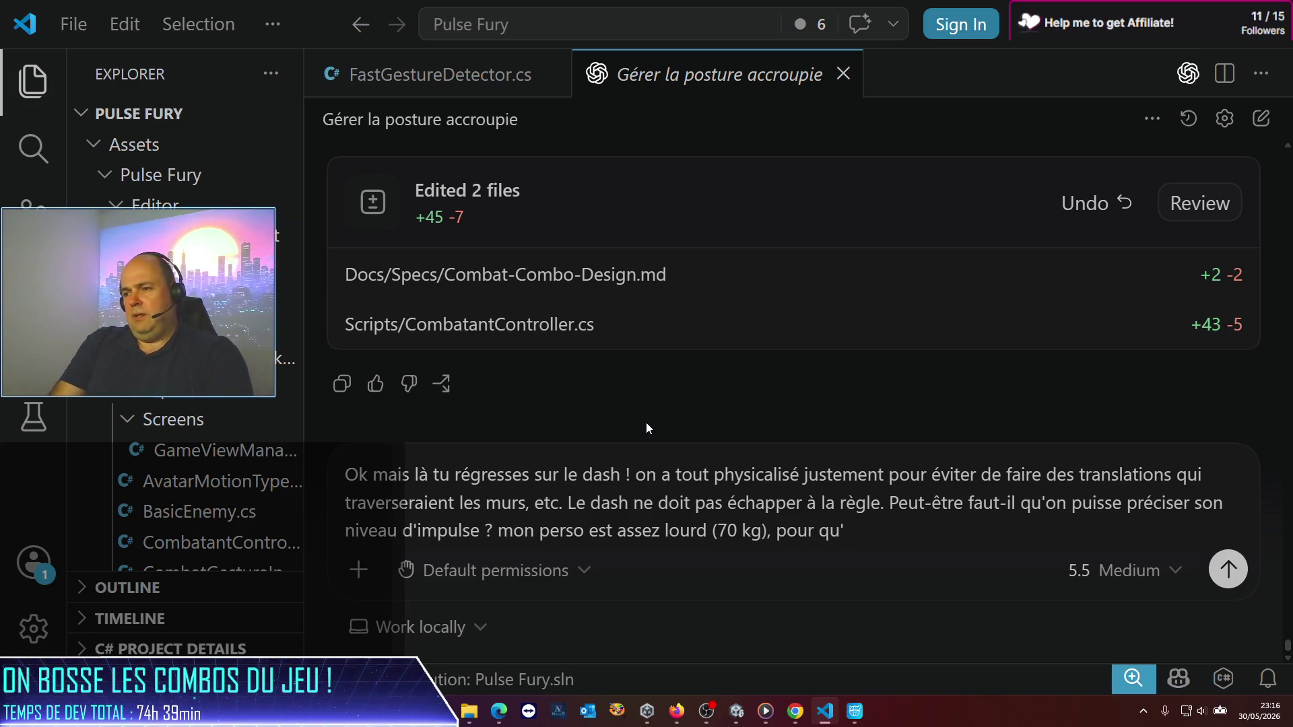
pyautogui.write('saut ')
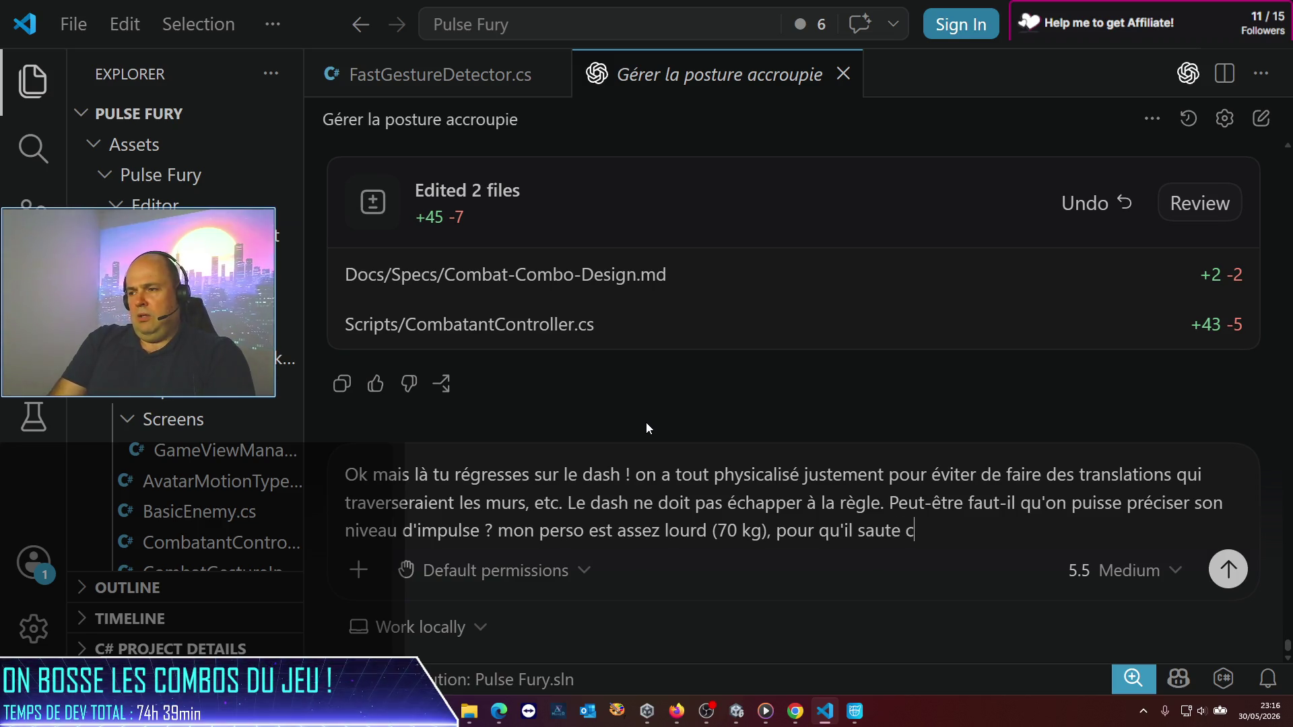
pyautogui.write('ectem')
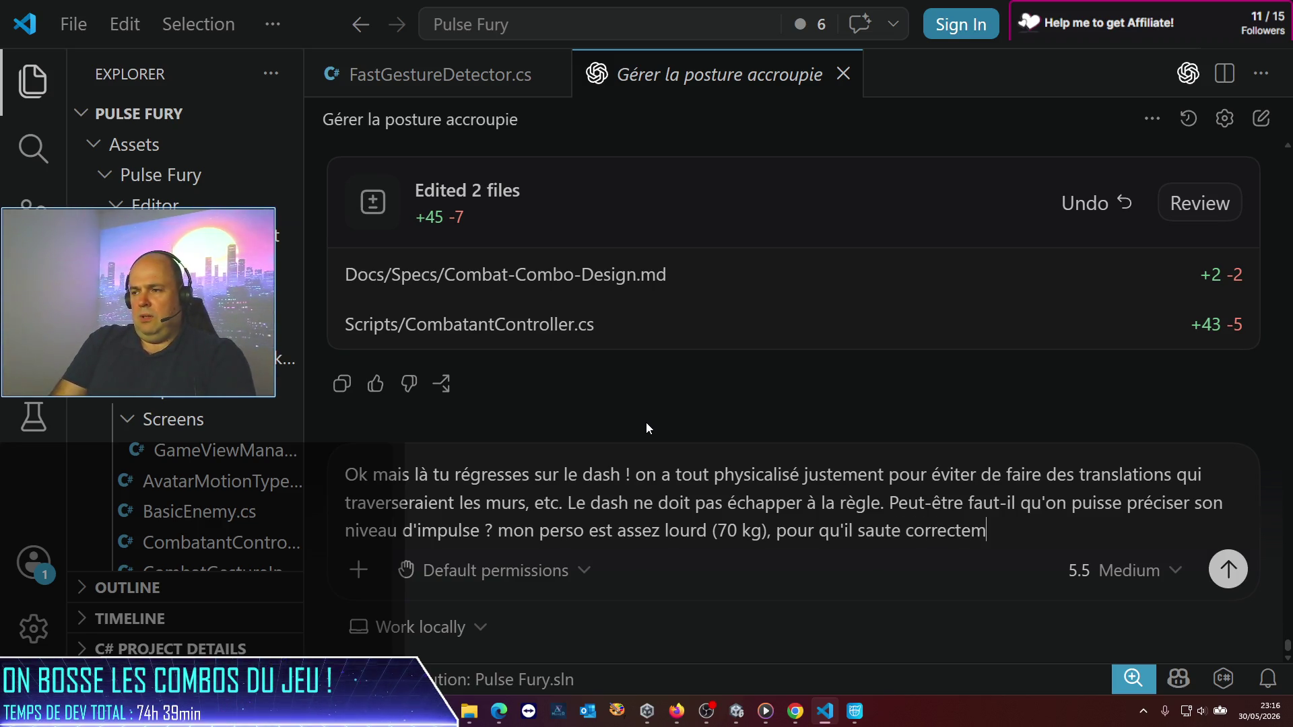
pyautogui.write("ent 'ai j'ai ")
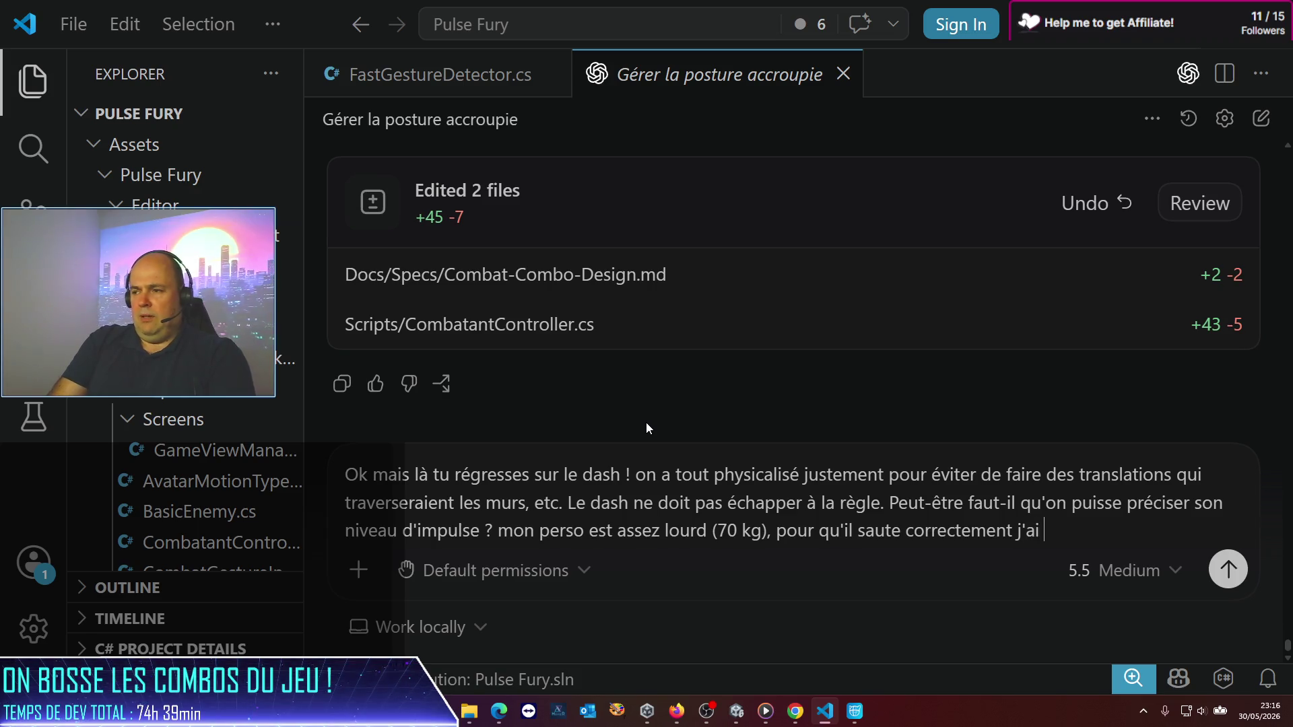
pyautogui.write('û mettre un Im')
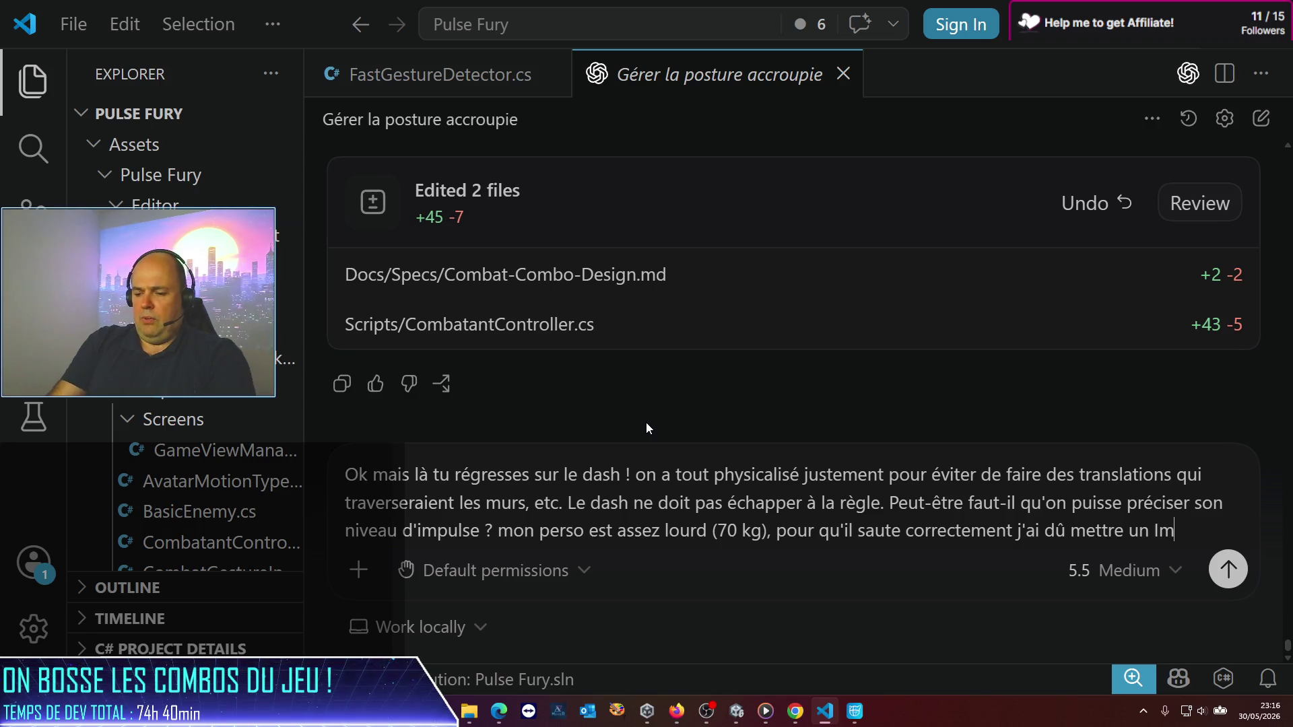
pyautogui.write('pulse à 6')
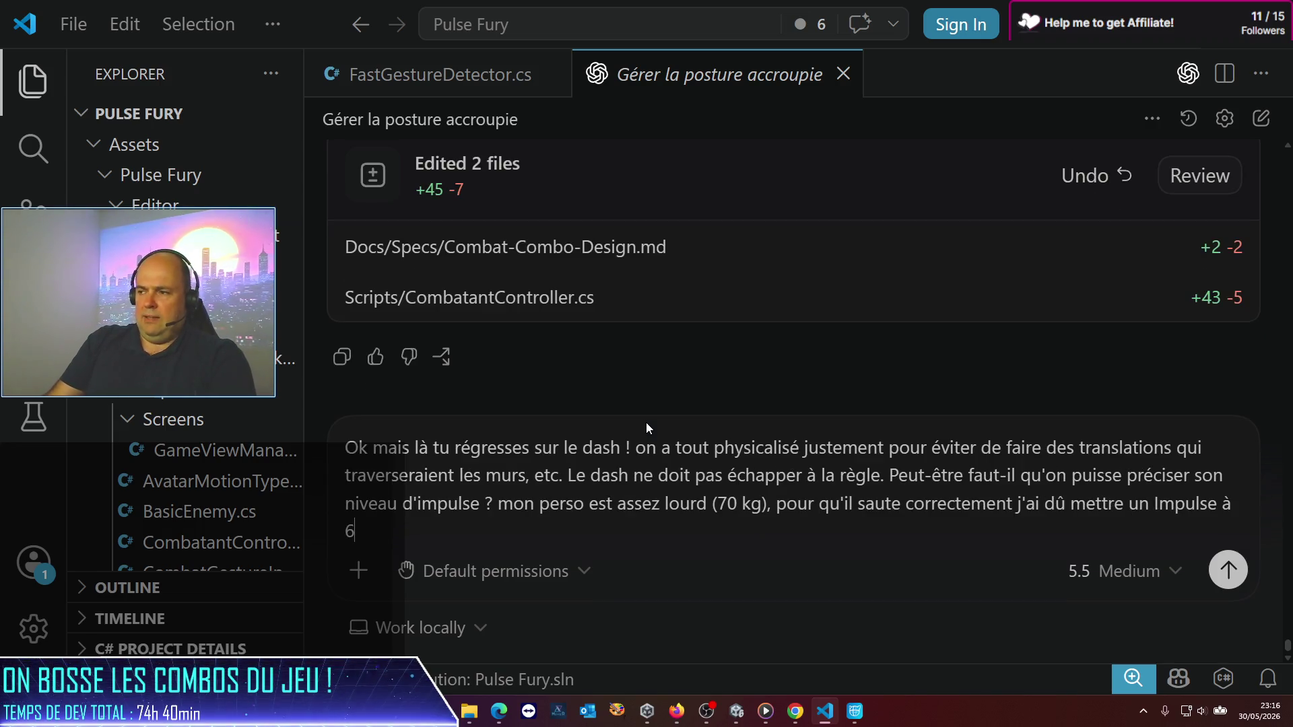
pyautogui.write(' !')
pyautogui.press('Return')
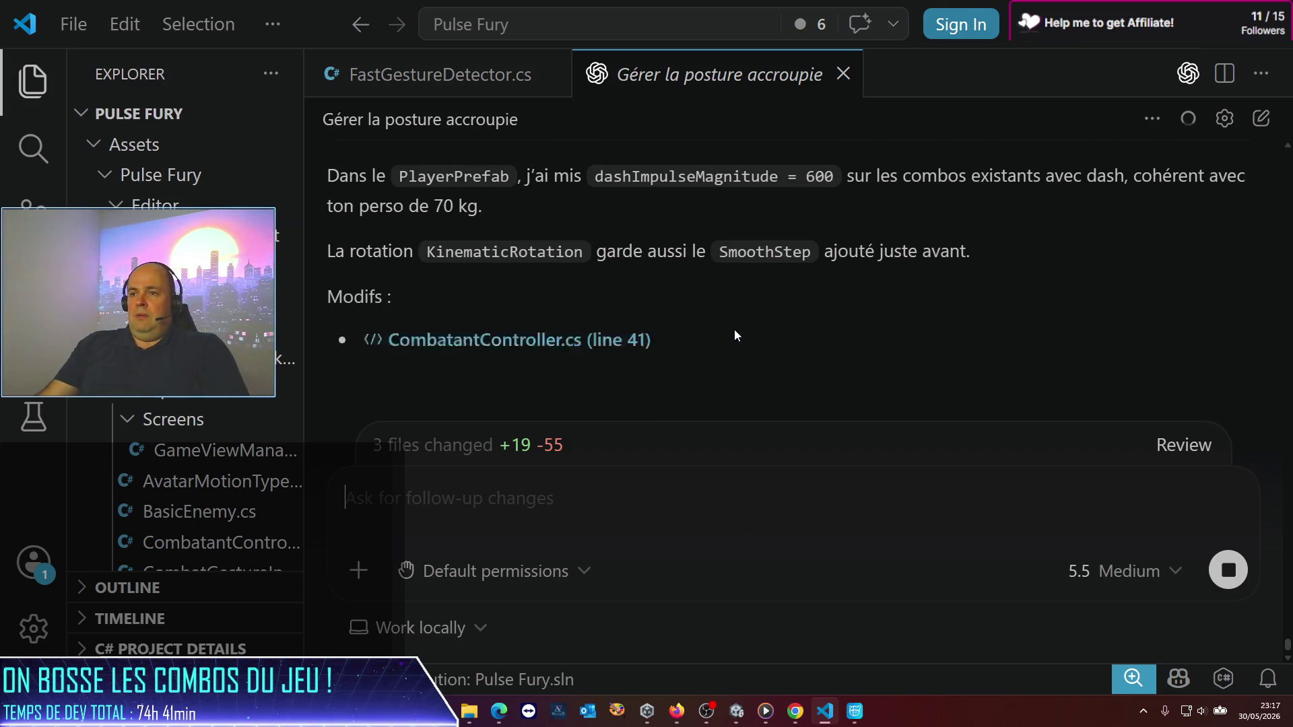
# Step: Scroll to the 'Edited 3 files' card listing PlayerPrefab.prefab and CombatantController.cs, then Alt+Tab to Unity
pyautogui.scroll(3, 734, 329)
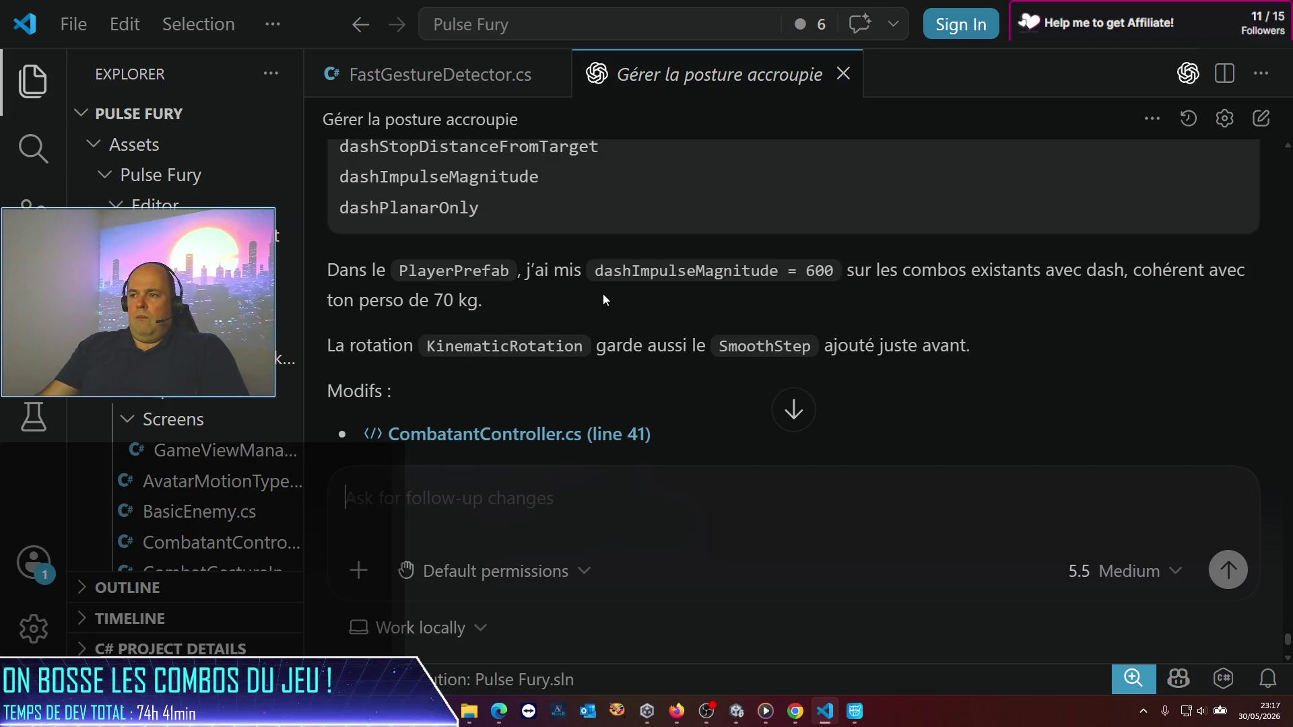
pyautogui.scroll(-10, 604, 294)
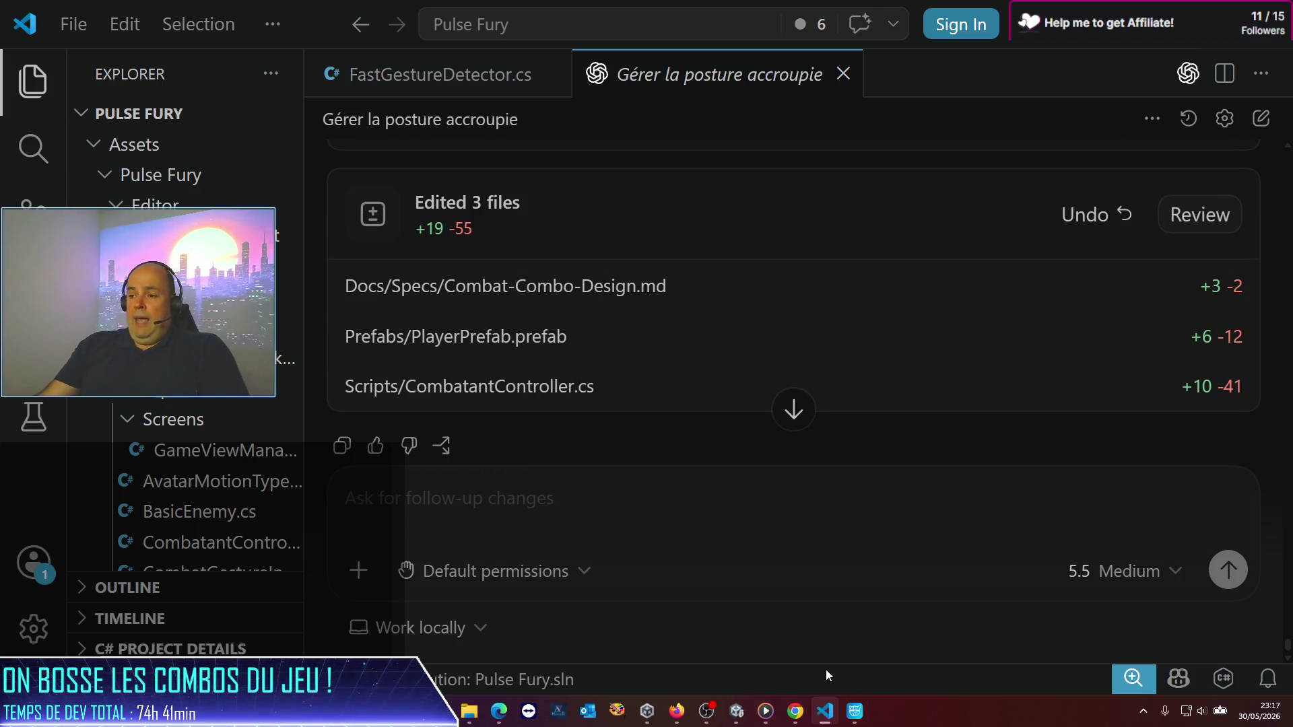
pyautogui.hotkey('alt', 'Tab')
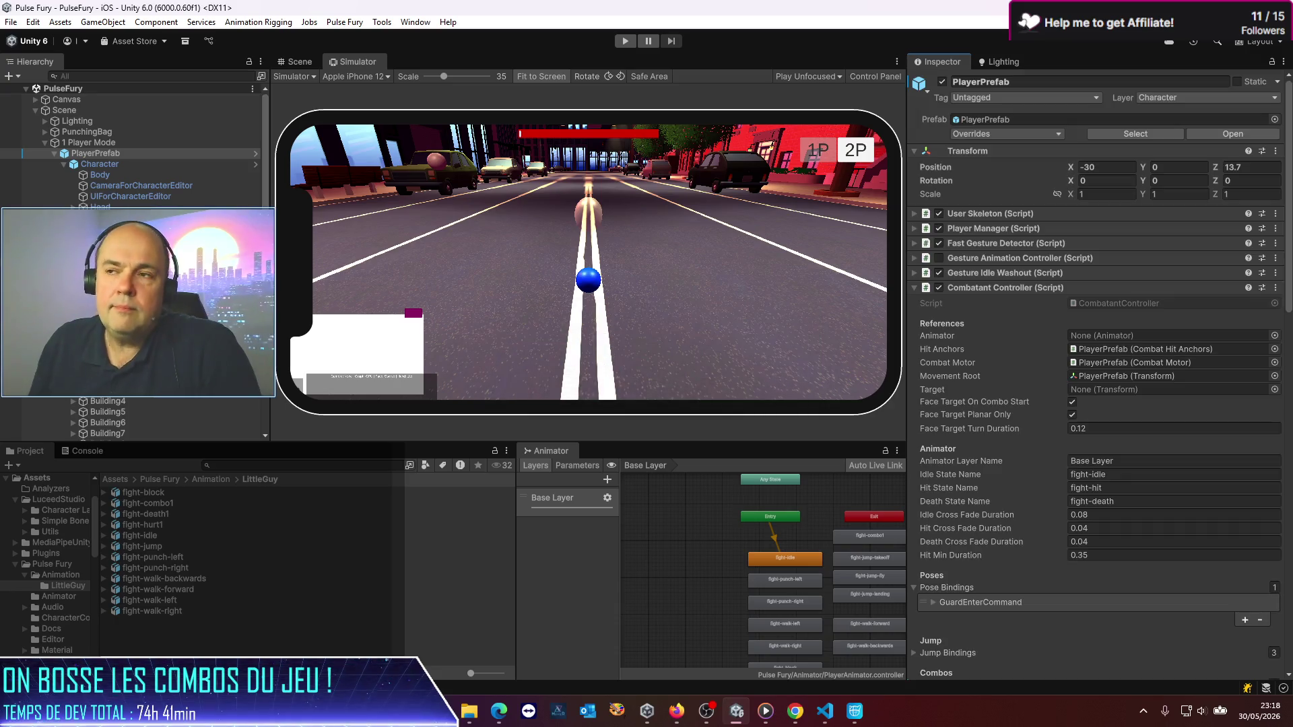
# Step: Enter play mode to play-test the new dash impulse gestures in the Simulator
pyautogui.click(626, 40)
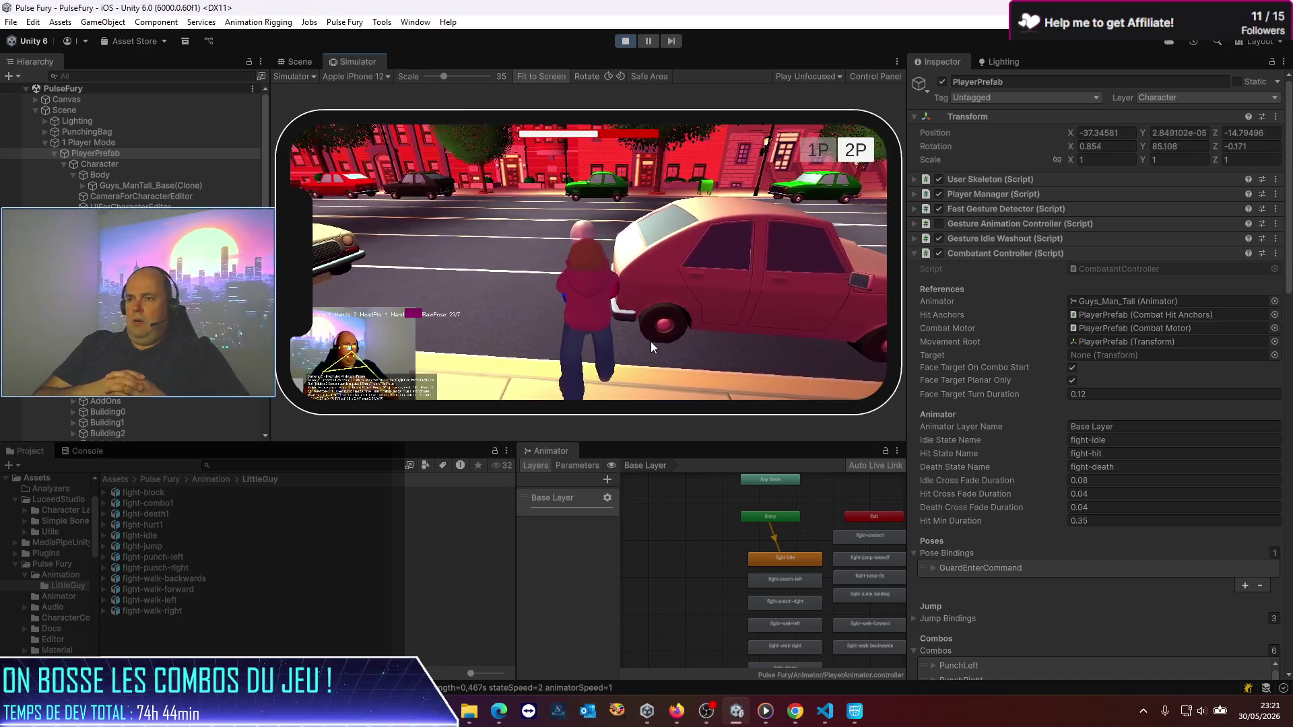
pyautogui.scroll(-5, 1145, 572)
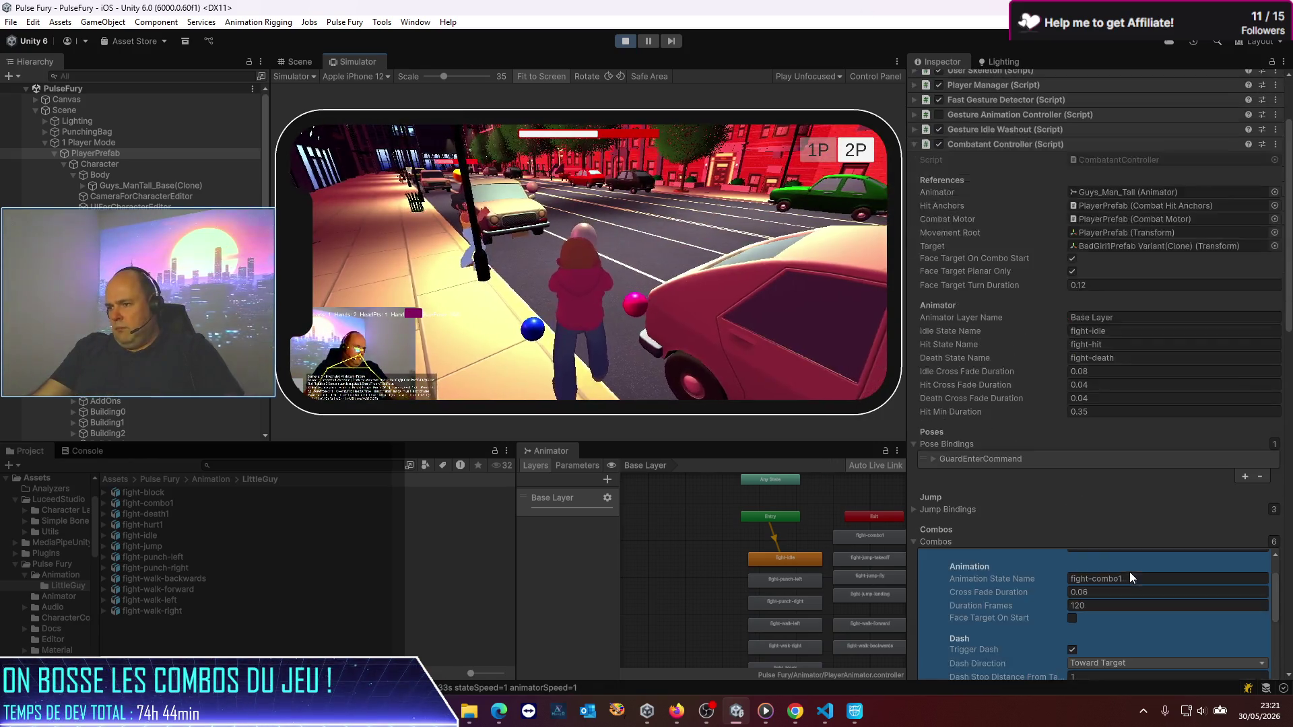
pyautogui.scroll(-15, 1098, 567)
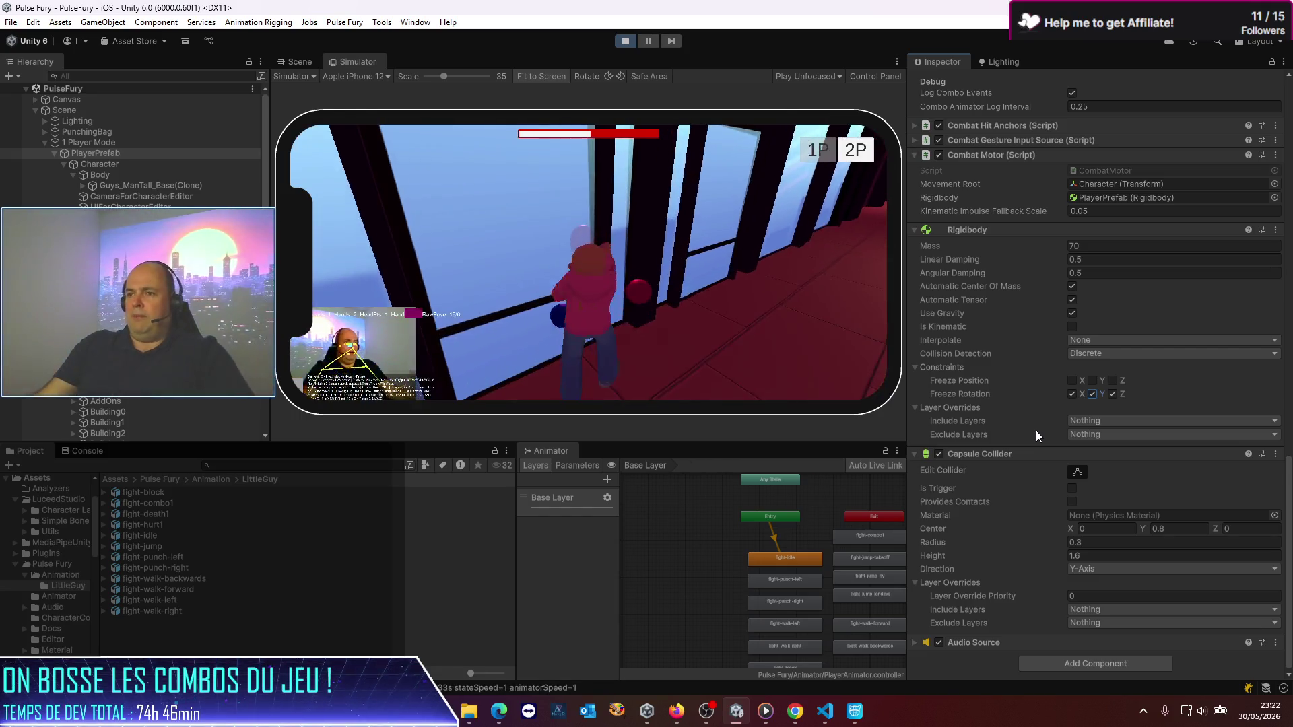
pyautogui.click(632, 42)
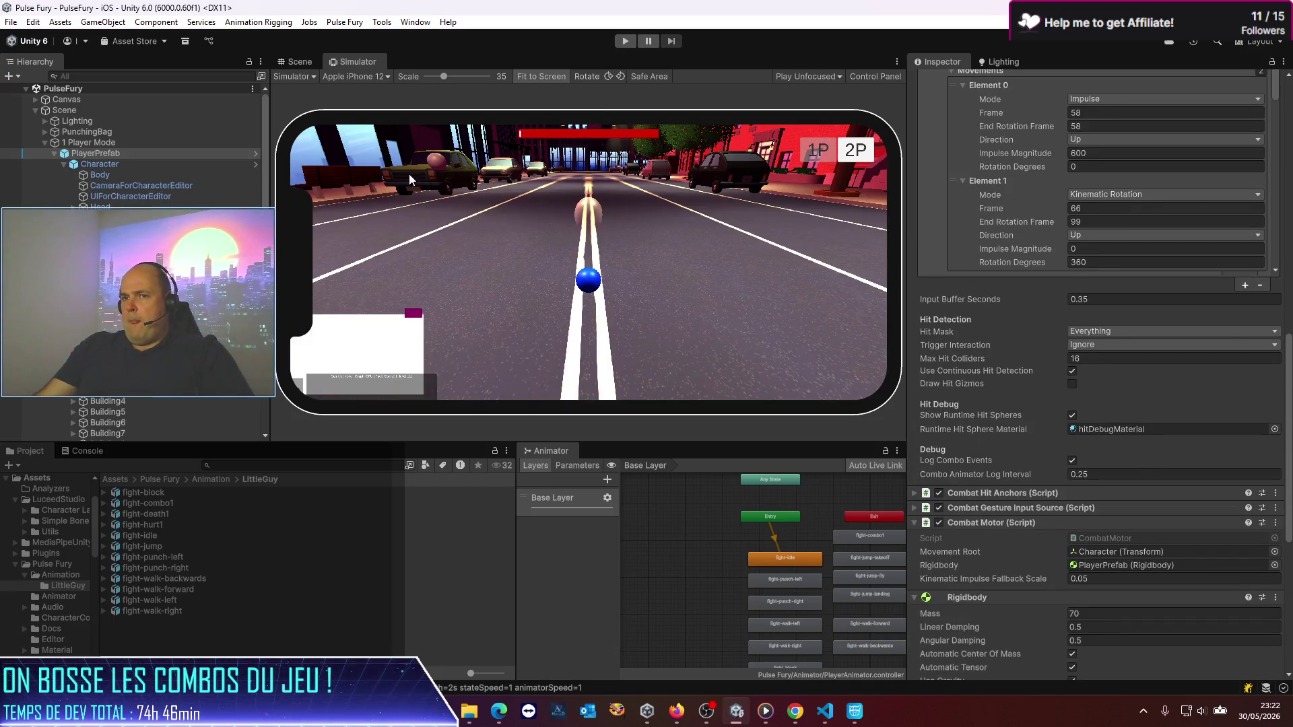
# Step: Open PlayerPrefab in prefab mode and scroll the Inspector to its Rigidbody
pyautogui.scroll(-5, 1105, 172)
pyautogui.moveTo(1276, 276); pyautogui.dragTo(1277, 355)
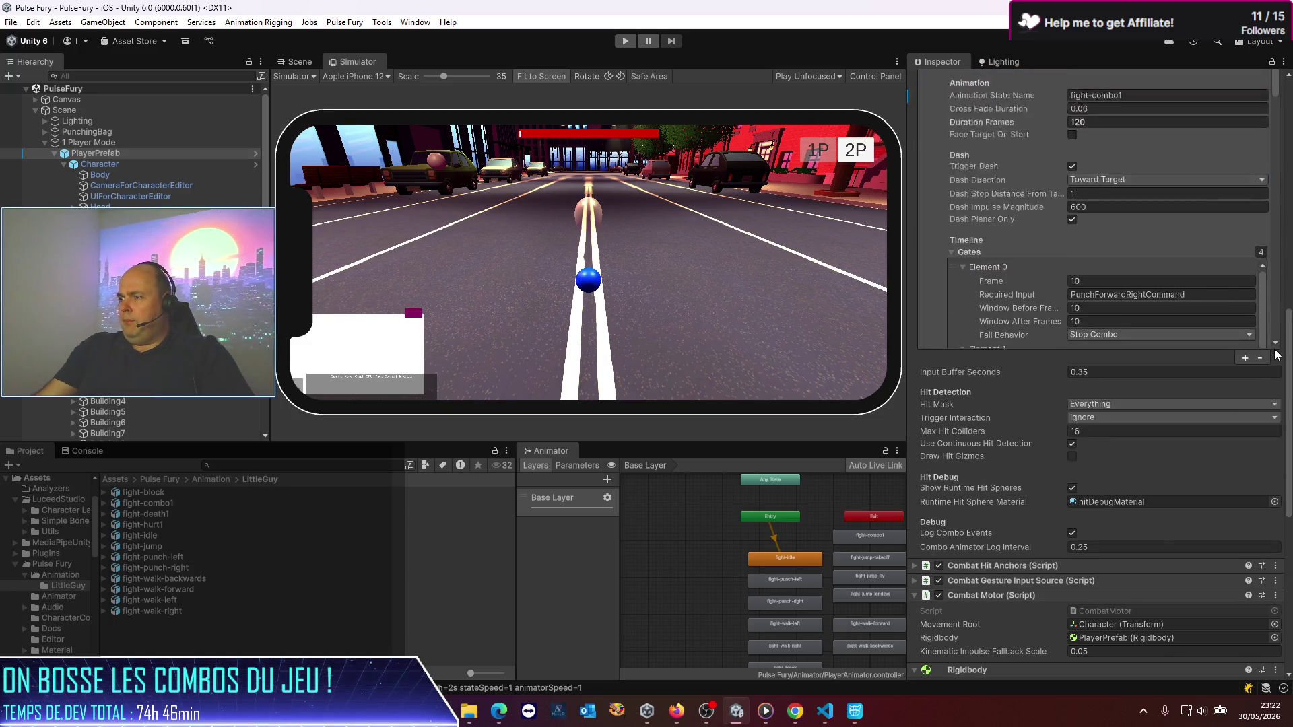
pyautogui.scroll(15, 1276, 355)
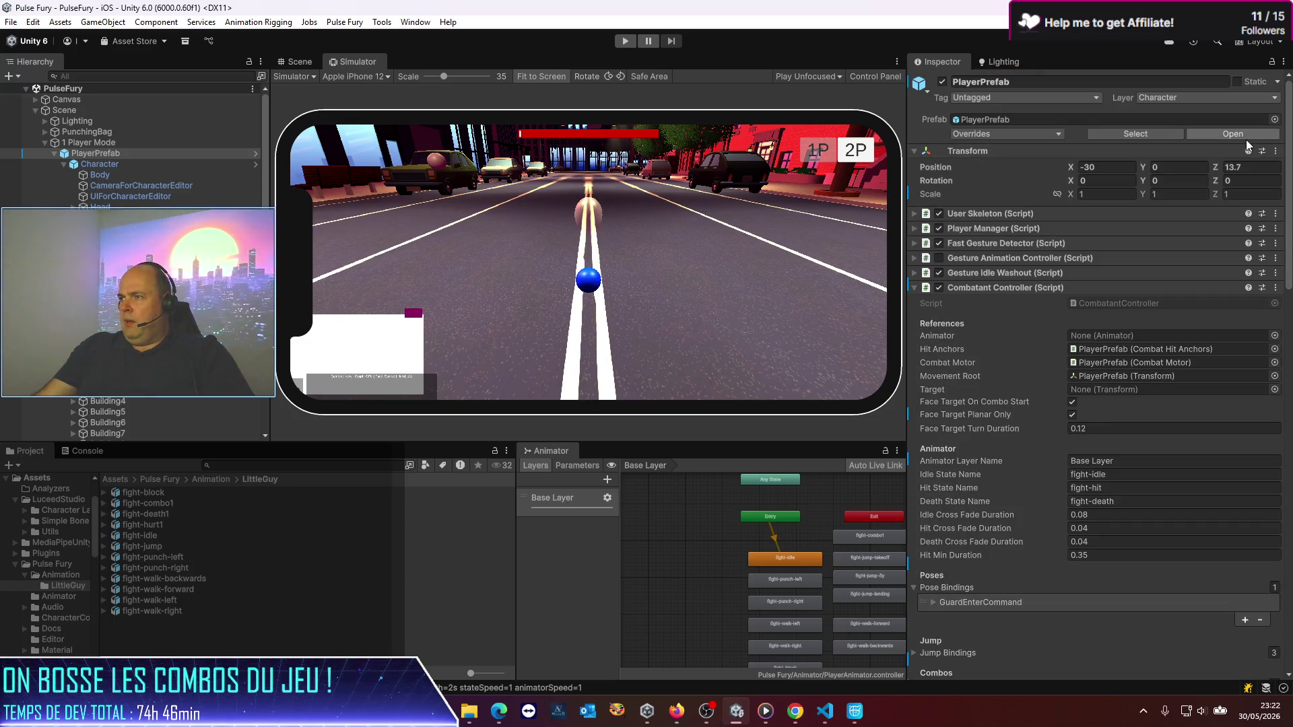
pyautogui.click(1246, 139)
pyautogui.scroll(-10, 1016, 374)
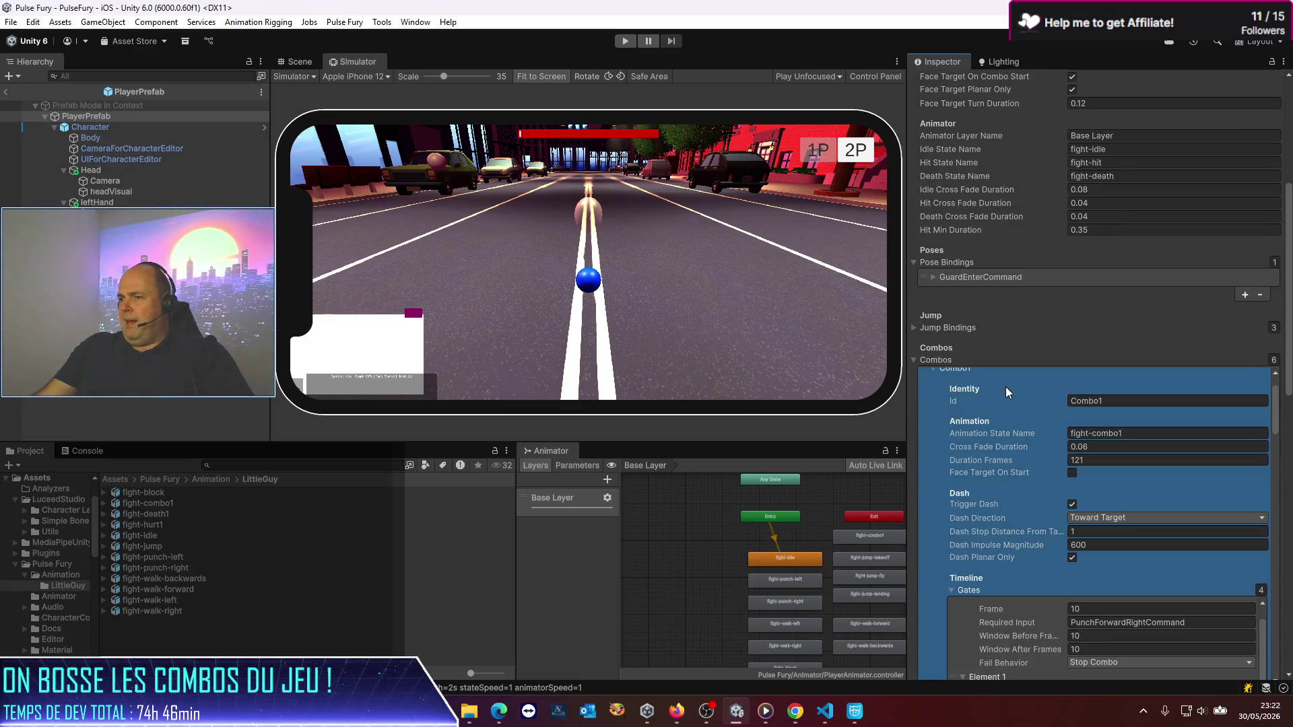
pyautogui.scroll(3, 1106, 372)
pyautogui.scroll(-3, 1285, 475)
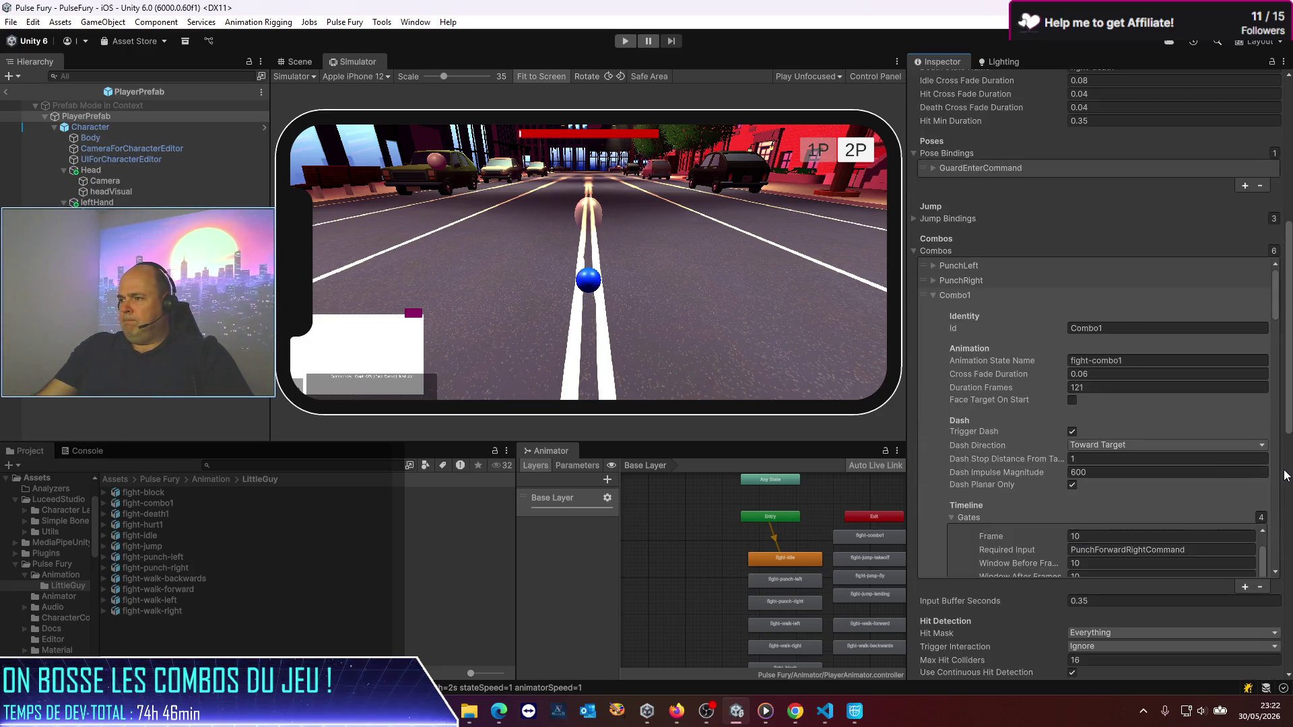
pyautogui.scroll(-7, 1285, 475)
pyautogui.scroll(-6, 1284, 476)
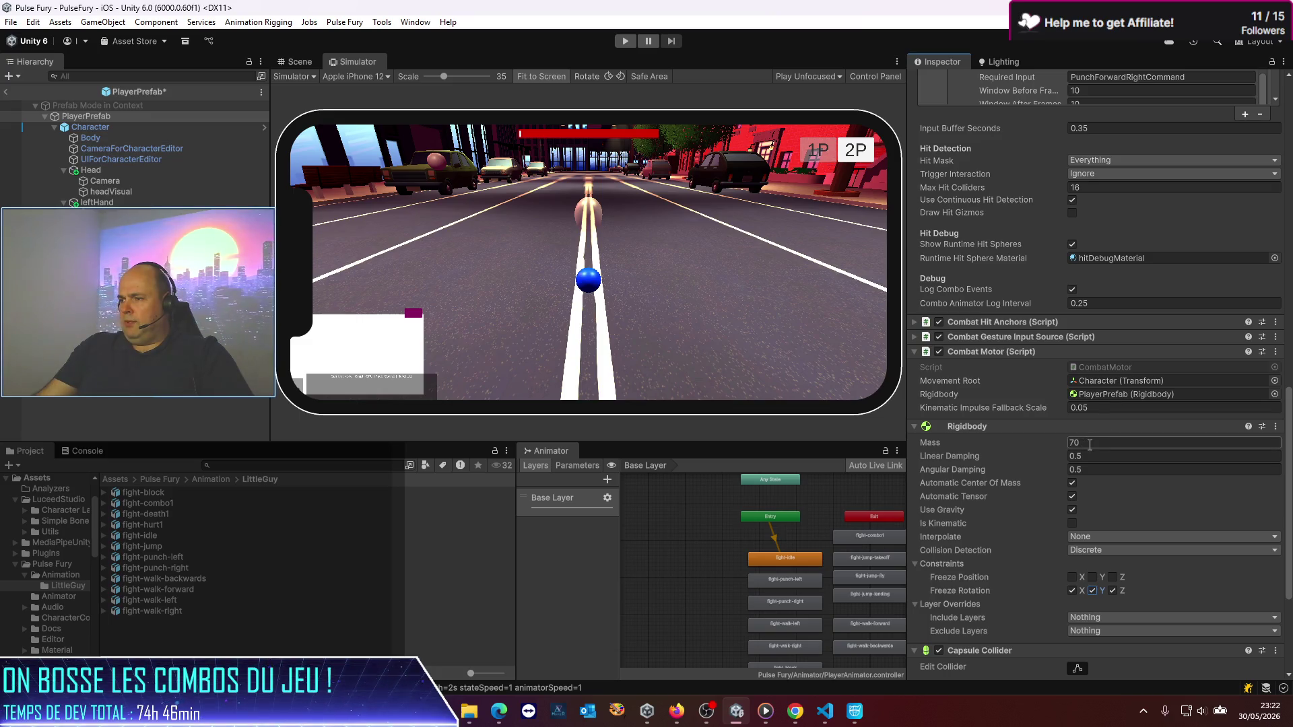
# Step: Set Rigidbody Linear and Angular Damping to 0.3, return to the scene and restart play mode
pyautogui.write('0.4')
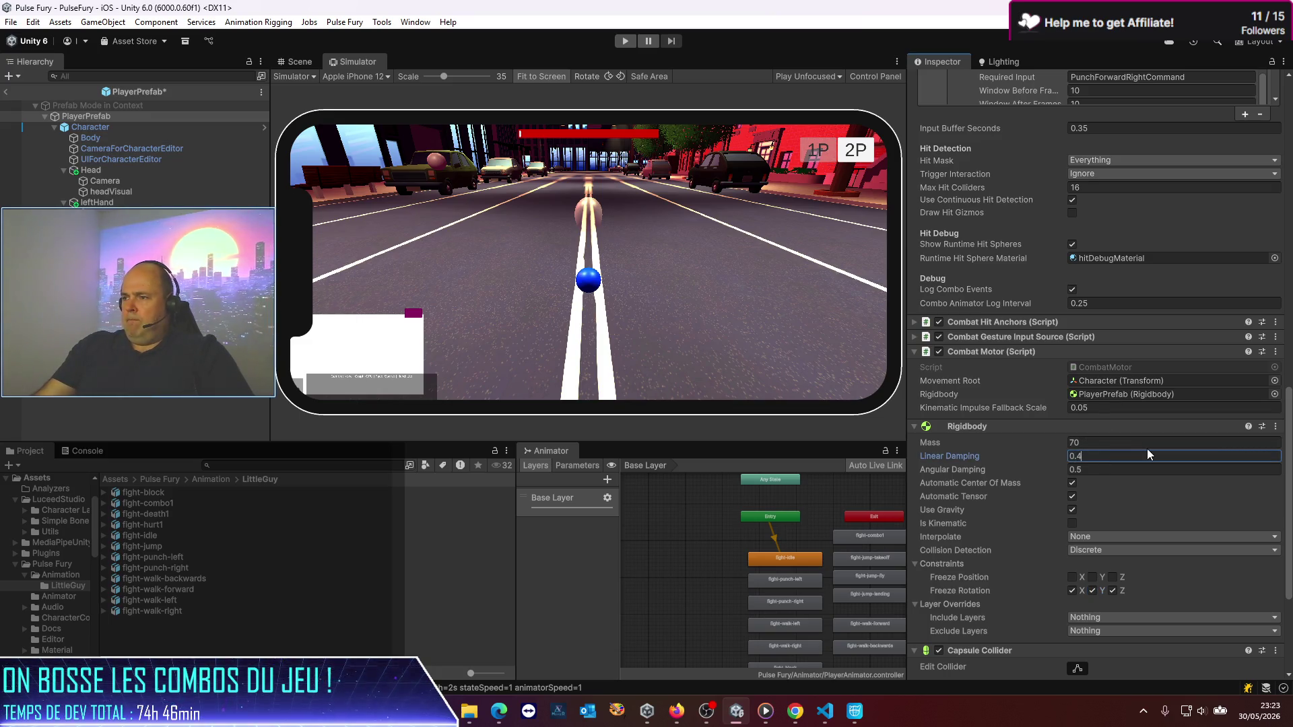
pyautogui.press('BackSpace')
pyautogui.write('3')
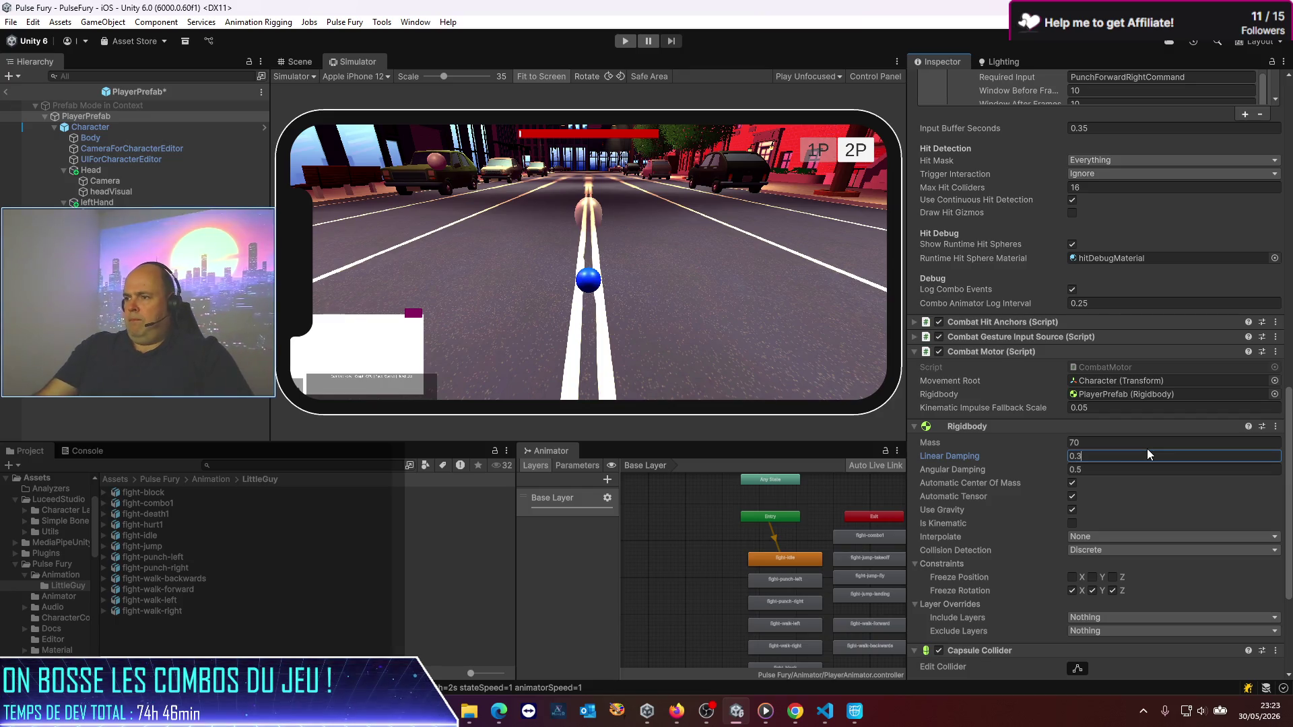
pyautogui.click(1085, 471)
pyautogui.write('0.3')
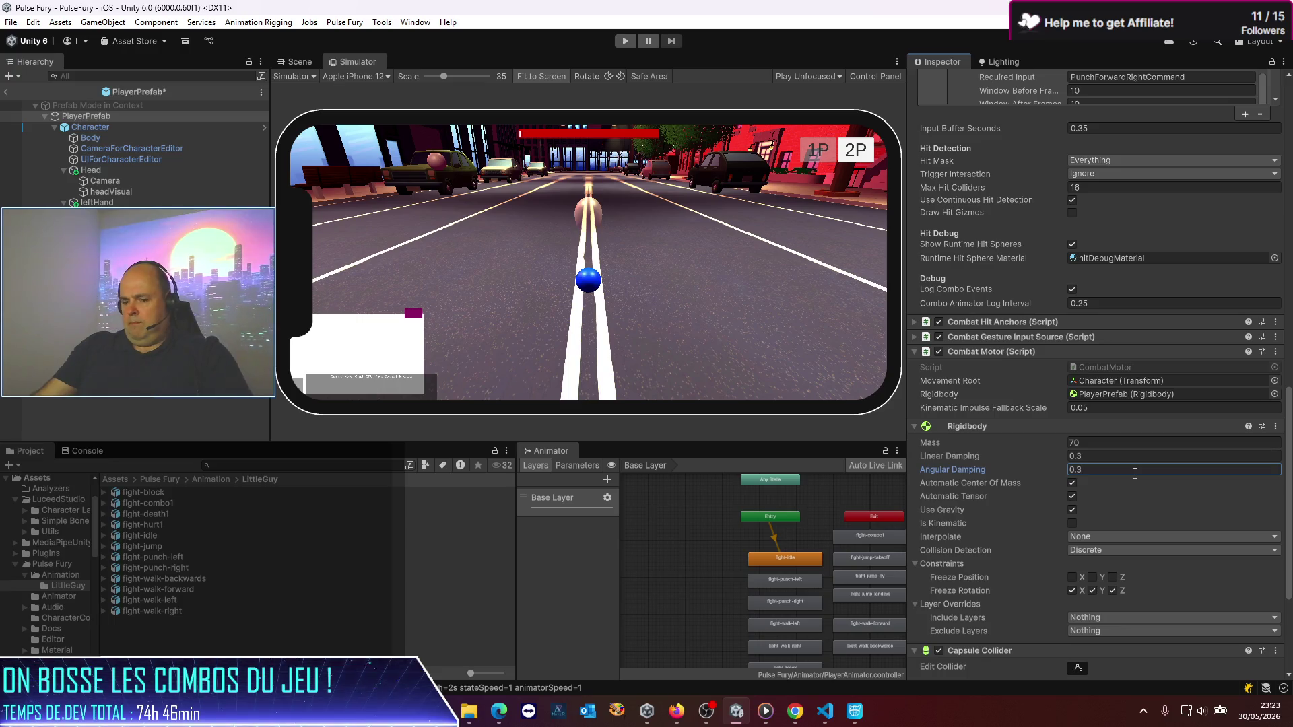
pyautogui.click(6, 96)
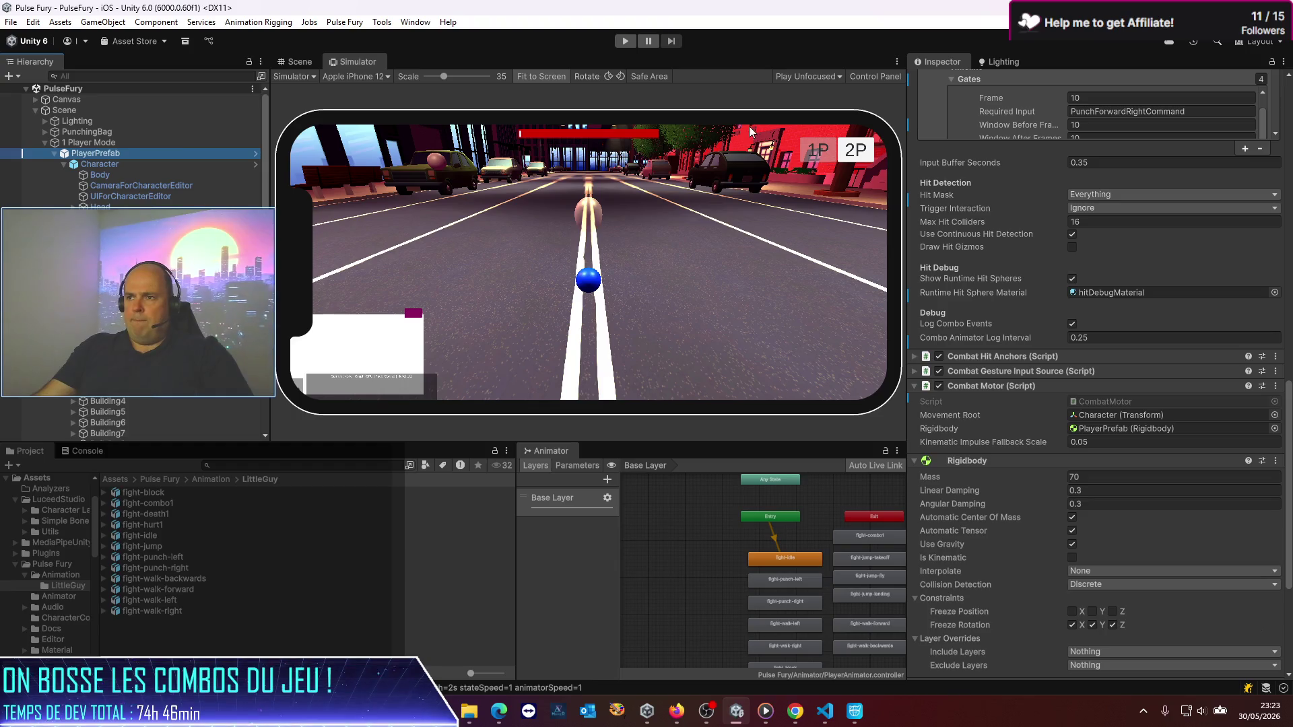
pyautogui.click(626, 41)
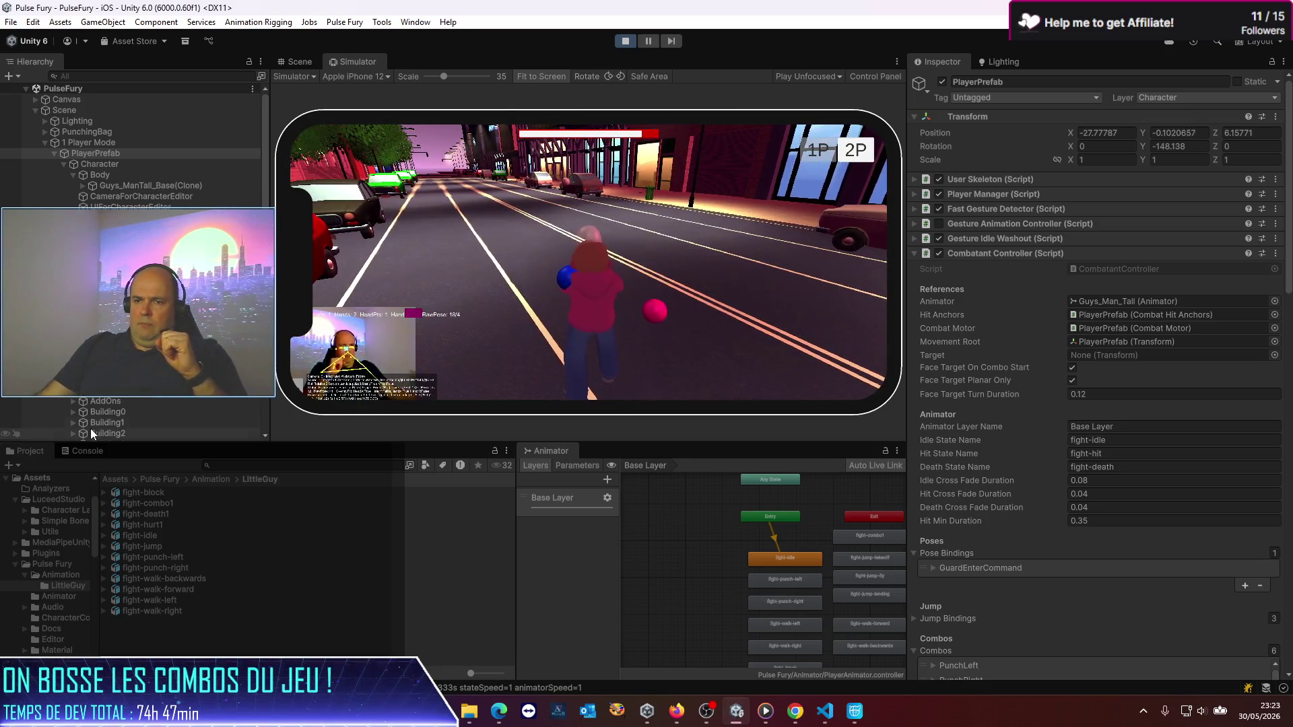
# Step: Show the Console and clear old log entries before play-testing combos
pyautogui.click(87, 451)
pyautogui.click(12, 466)
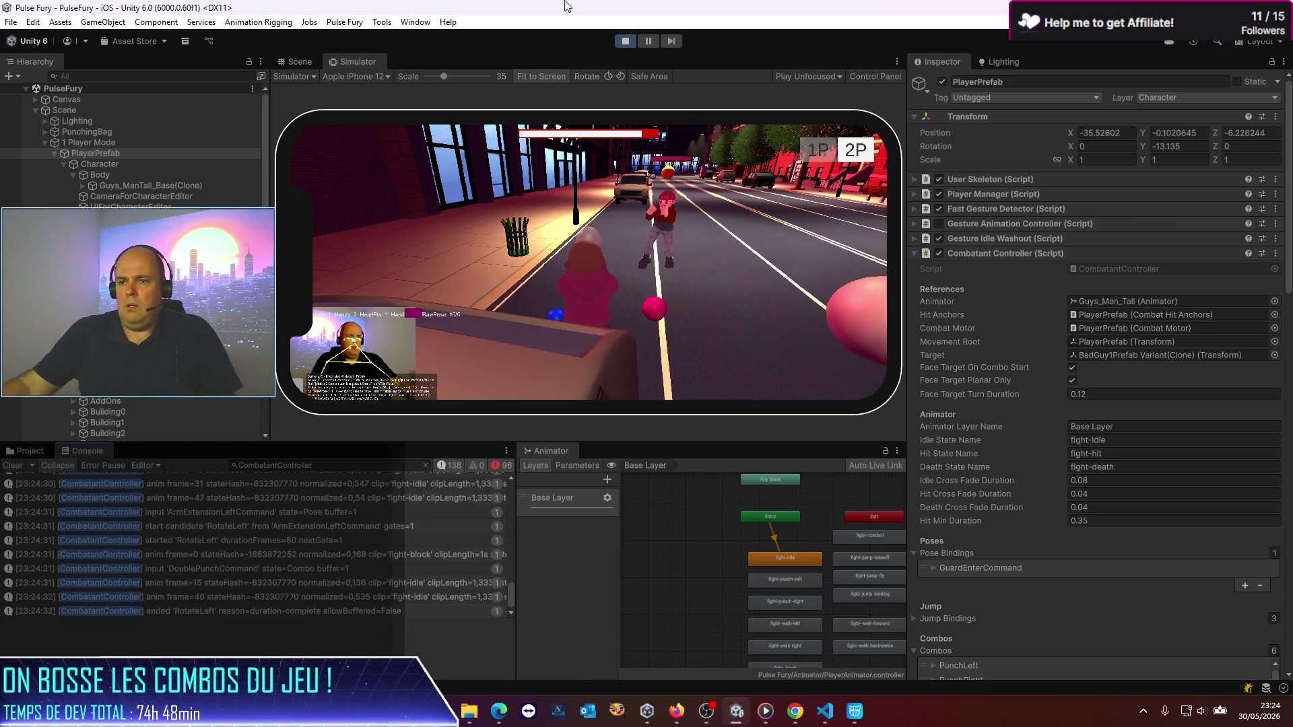
# Step: Show all Console messages, inspect the NullReferenceExceptions and open StreetLights.cs line 12 in VS Code
pyautogui.click(426, 465)
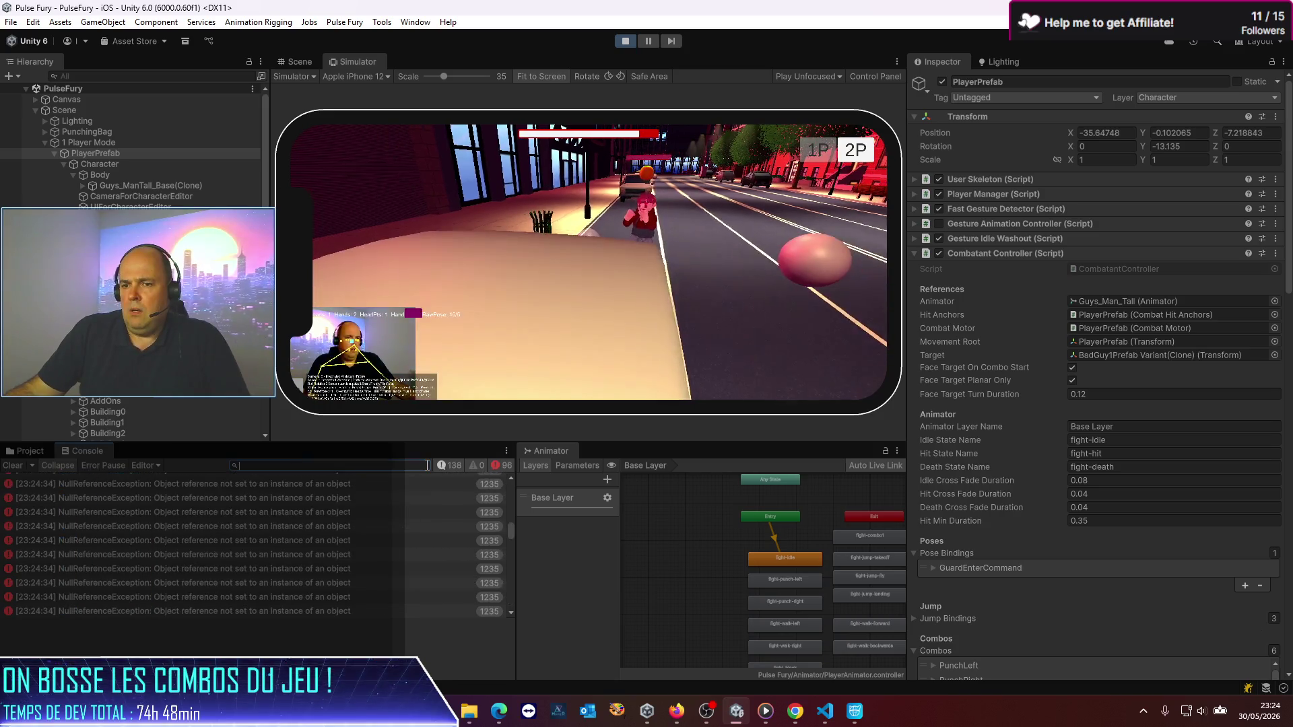
pyautogui.click(225, 543)
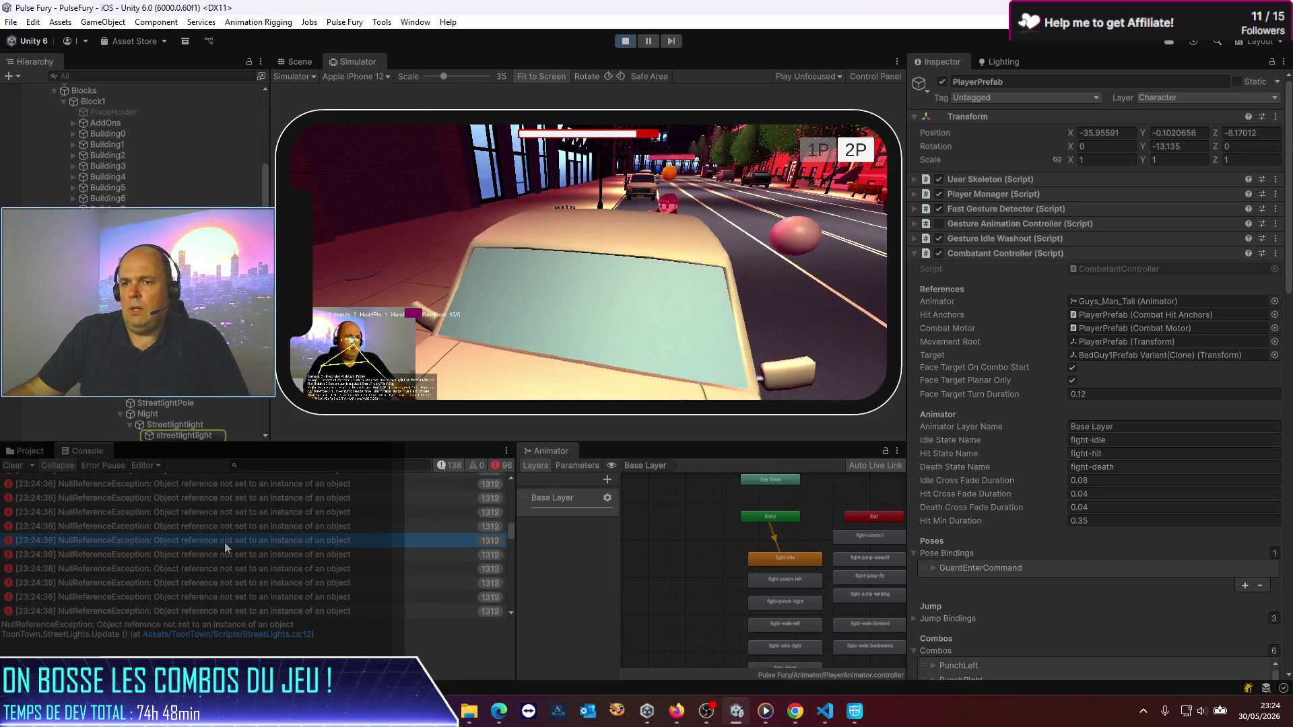
pyautogui.click(175, 519)
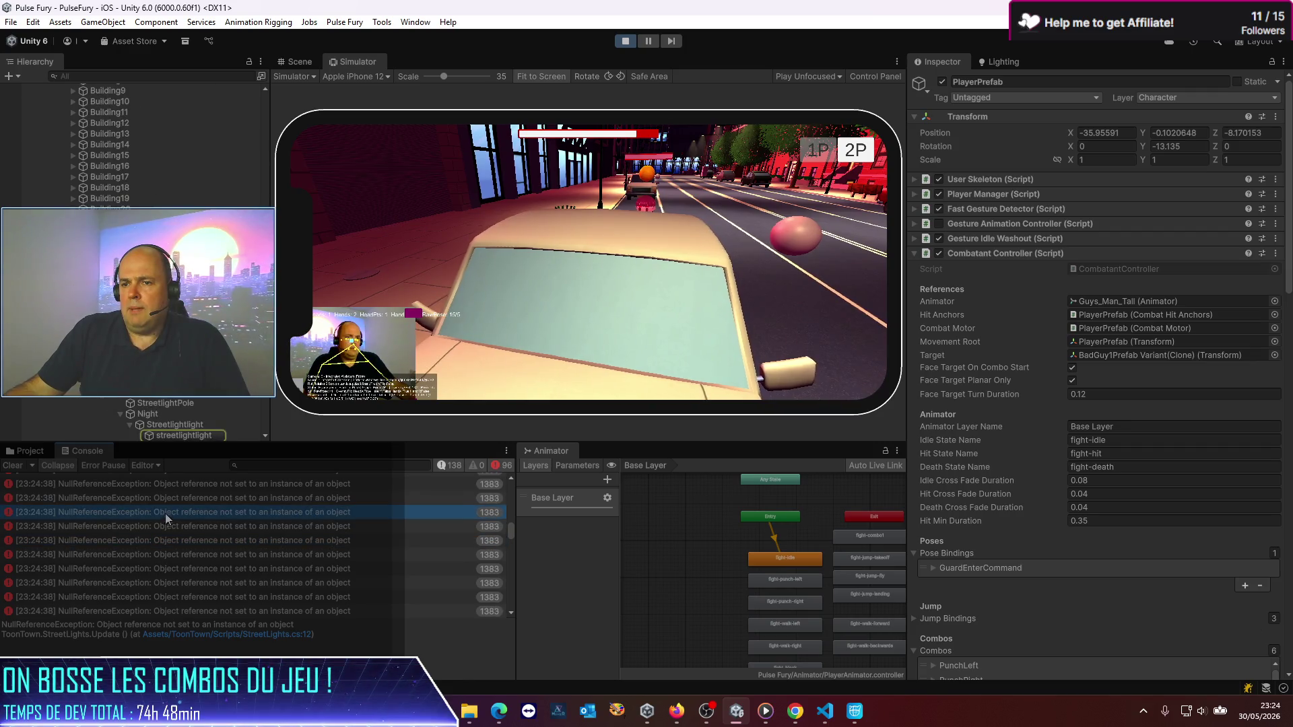
pyautogui.click(195, 436)
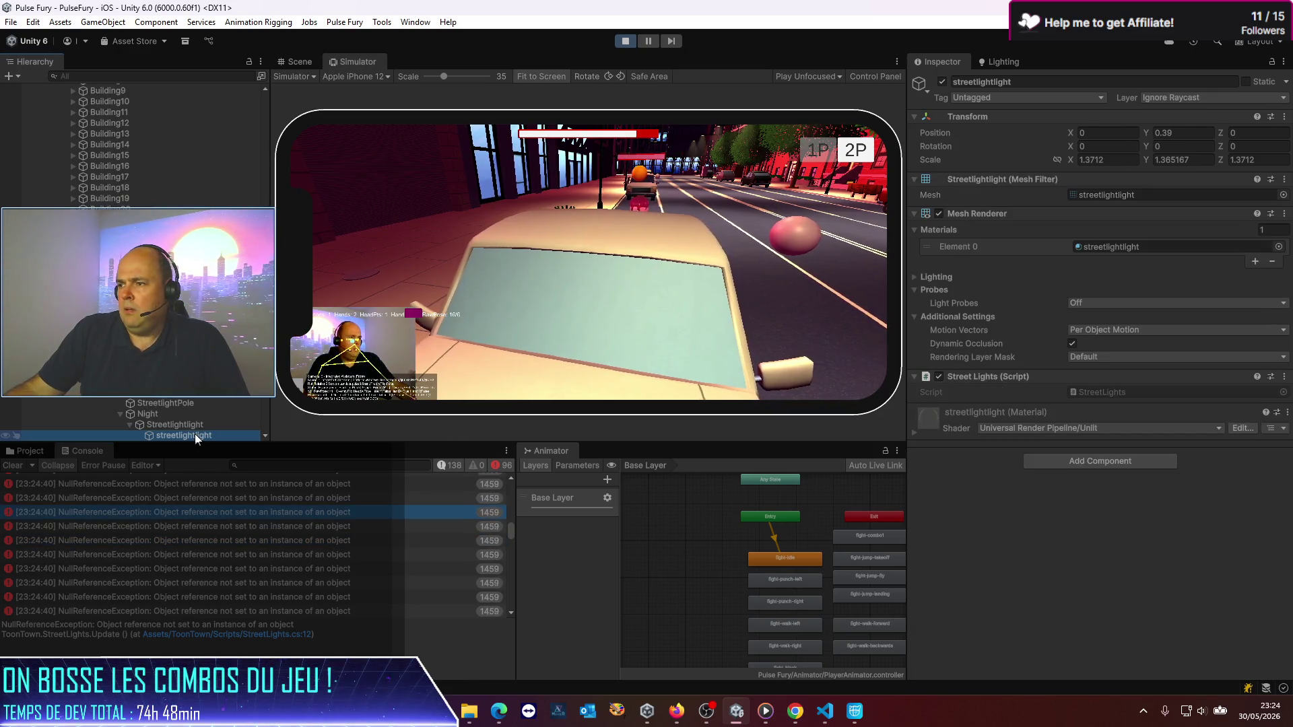
pyautogui.click(287, 640)
pyautogui.click(286, 640)
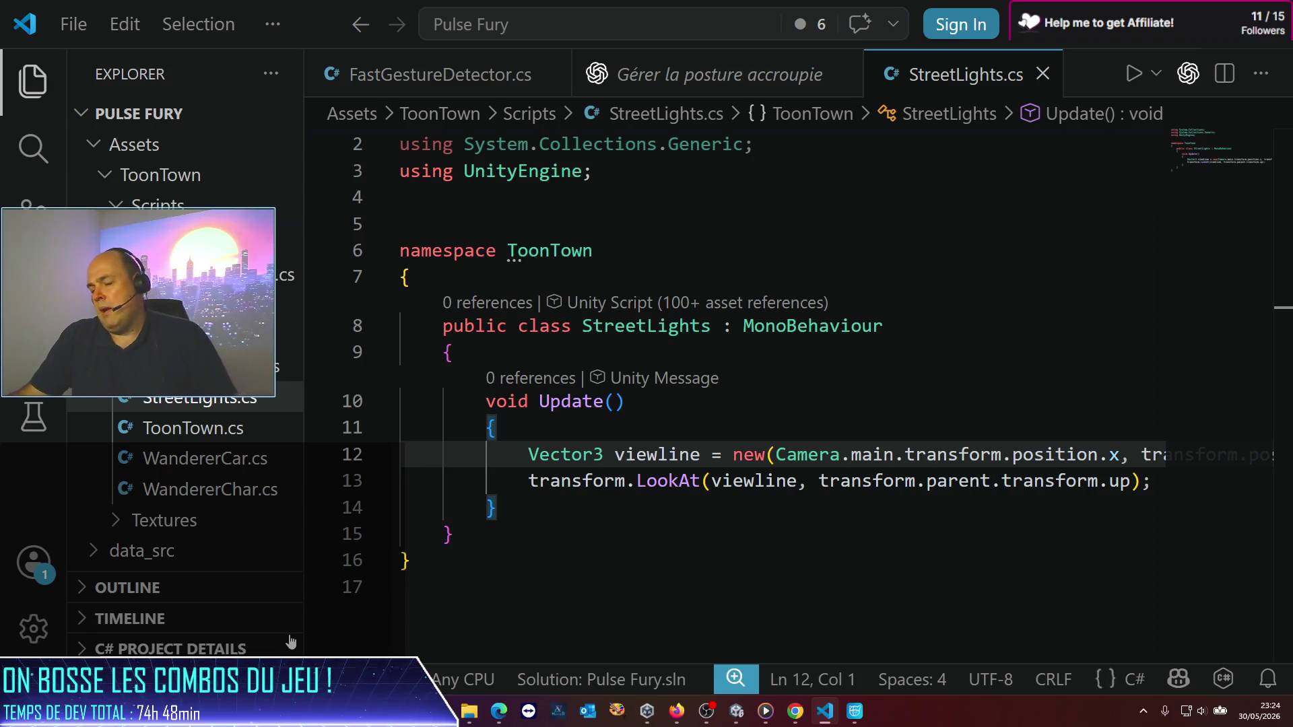
# Step: Read the LookAt call on line 13 and the viewline calculation in StreetLights.cs
pyautogui.click(658, 481)
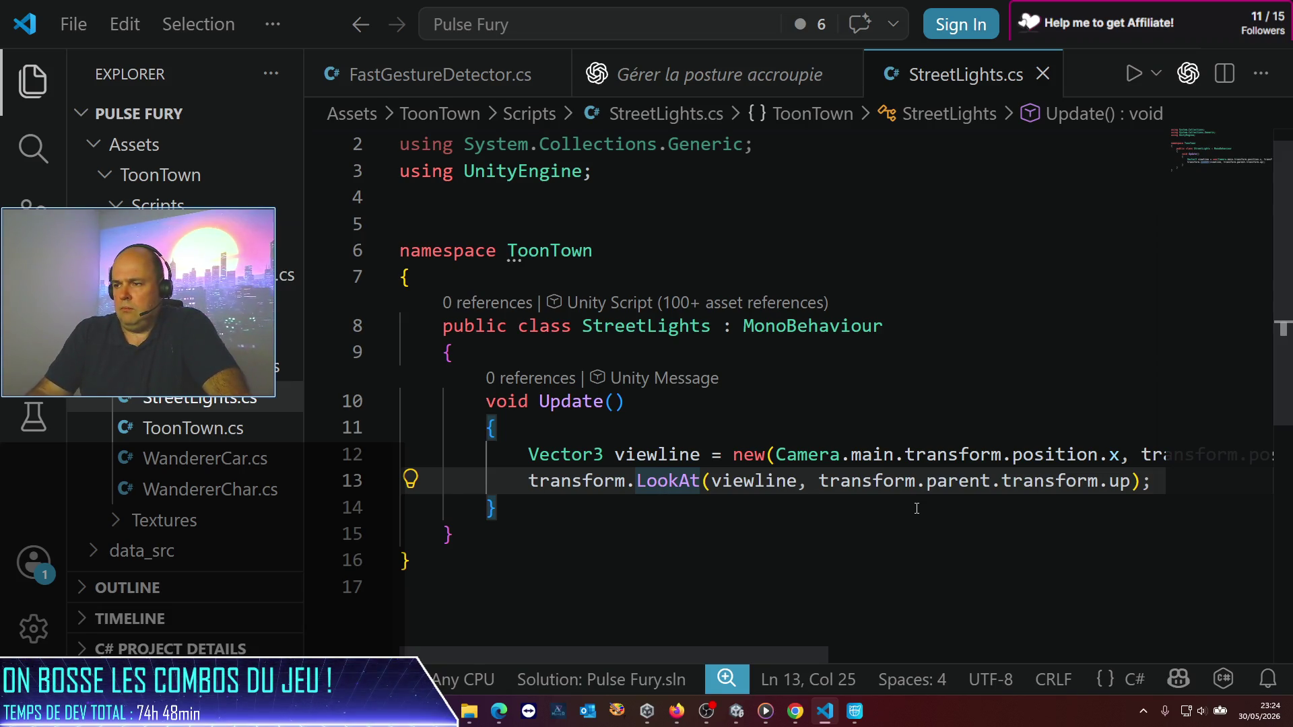
pyautogui.press('End')
pyautogui.press('Up')
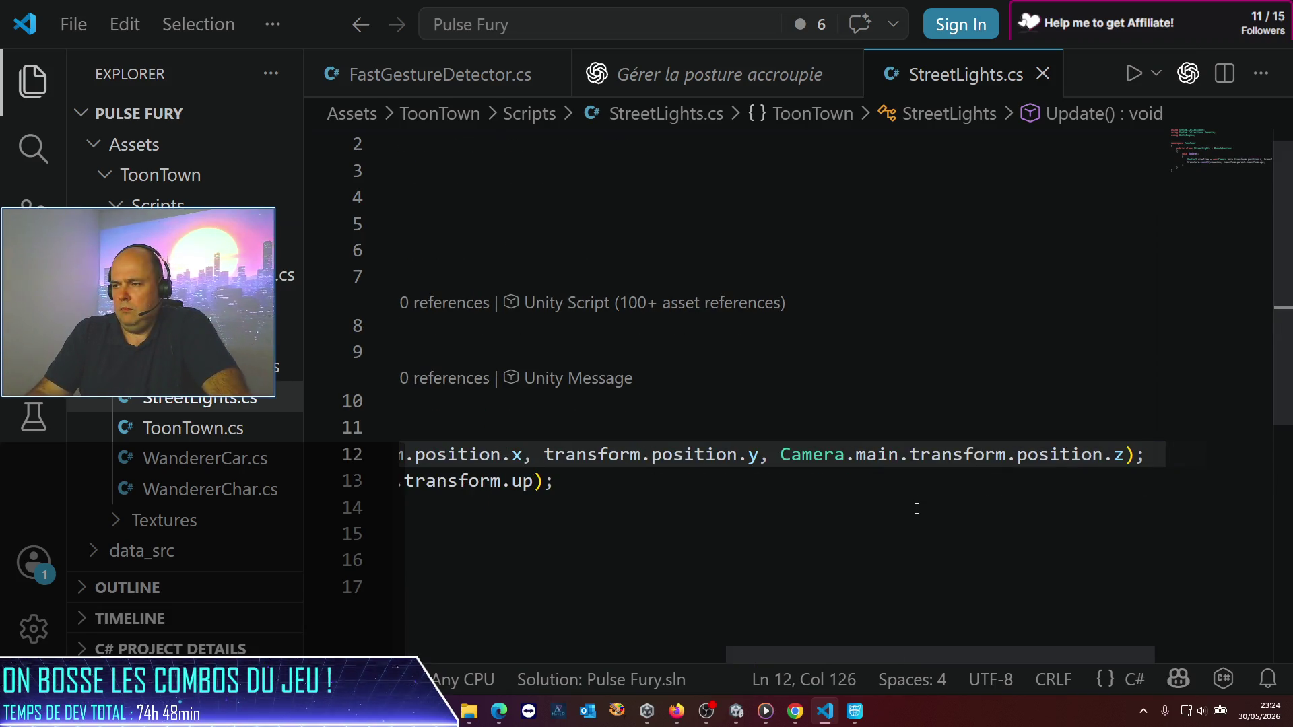
pyautogui.press('Home')
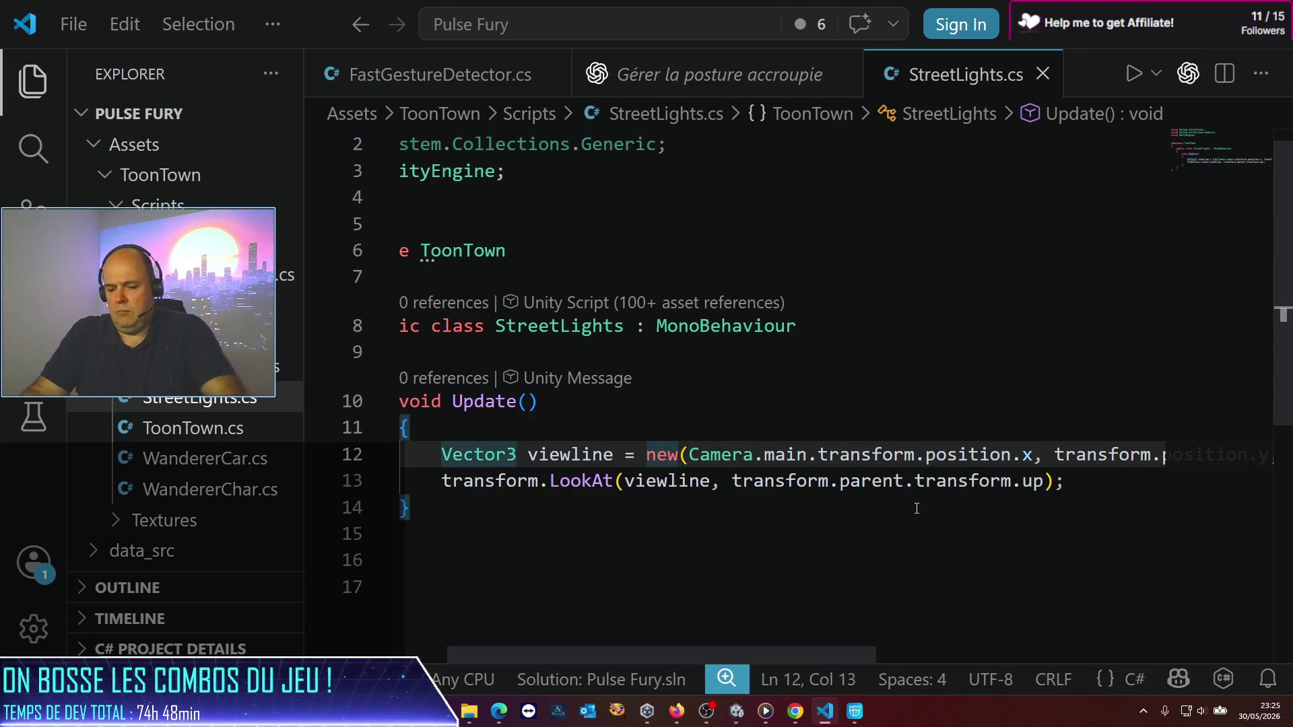
pyautogui.hotkey('alt', 'Tab')
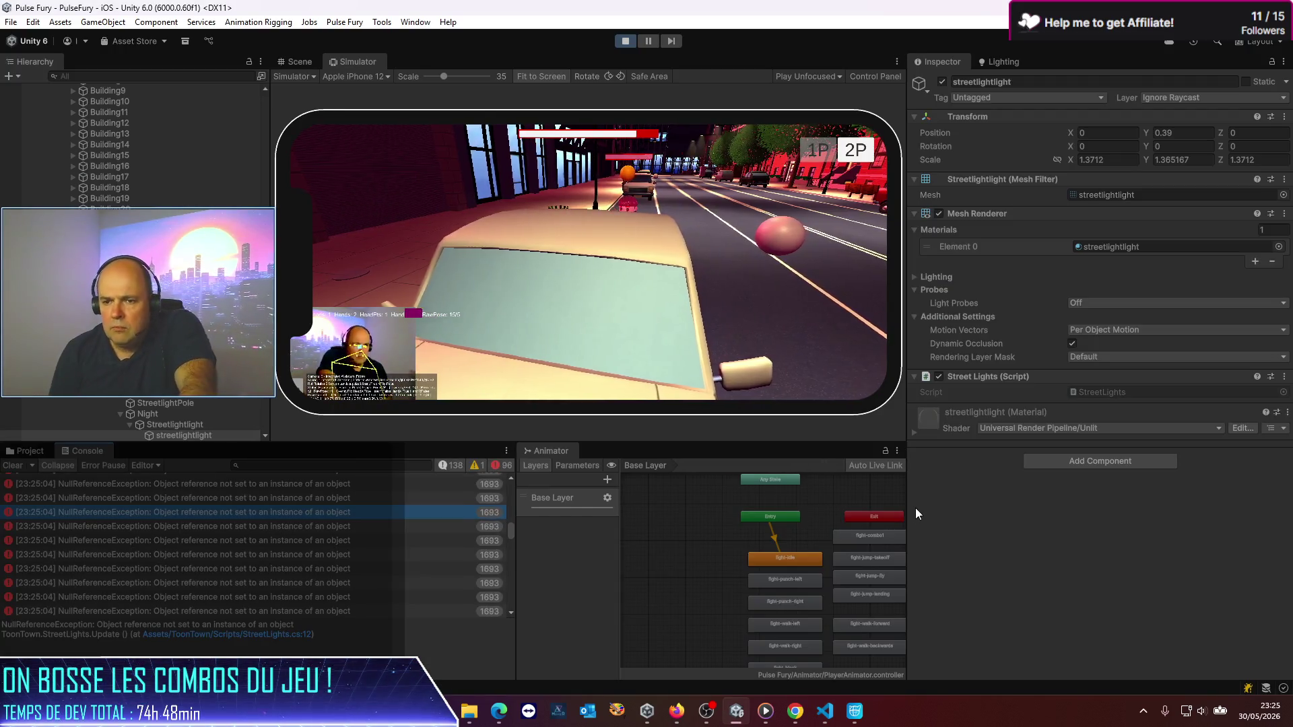
pyautogui.hotkey('alt', 'Tab')
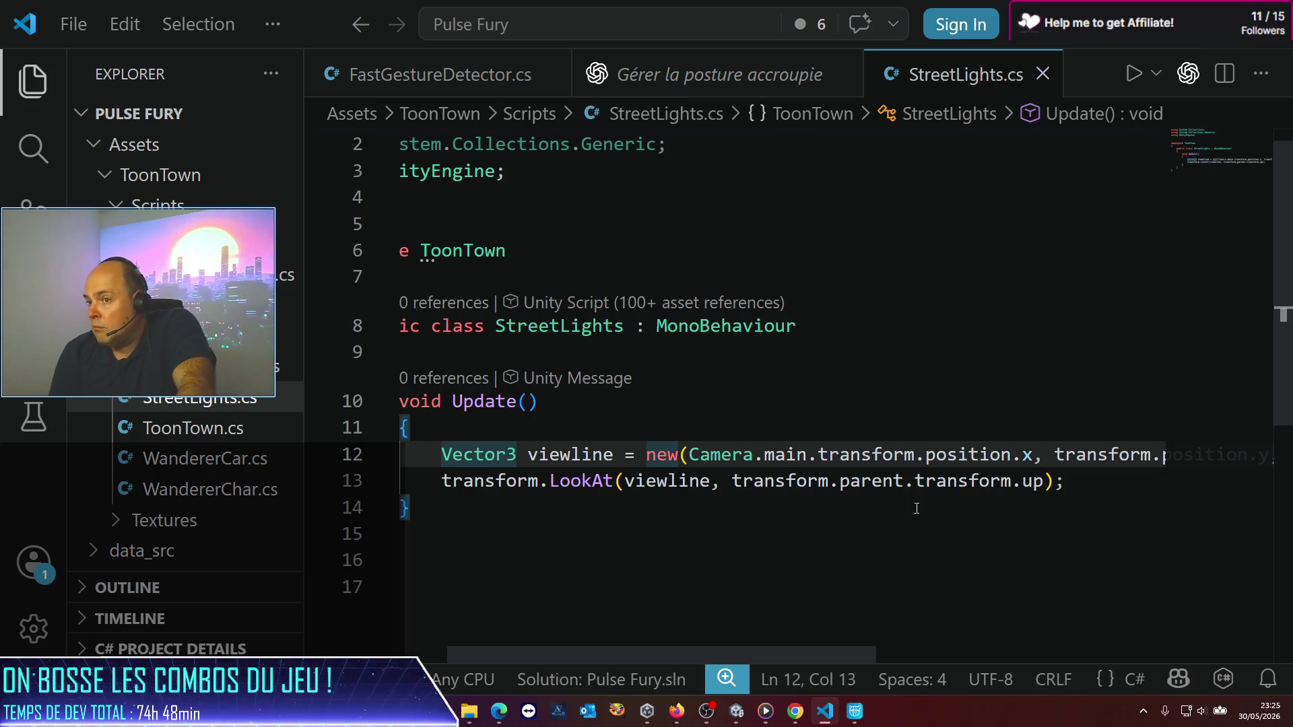
# Step: Review line 12's Camera.main viewline expression and the Update method, then return to Unity
pyautogui.press('End')
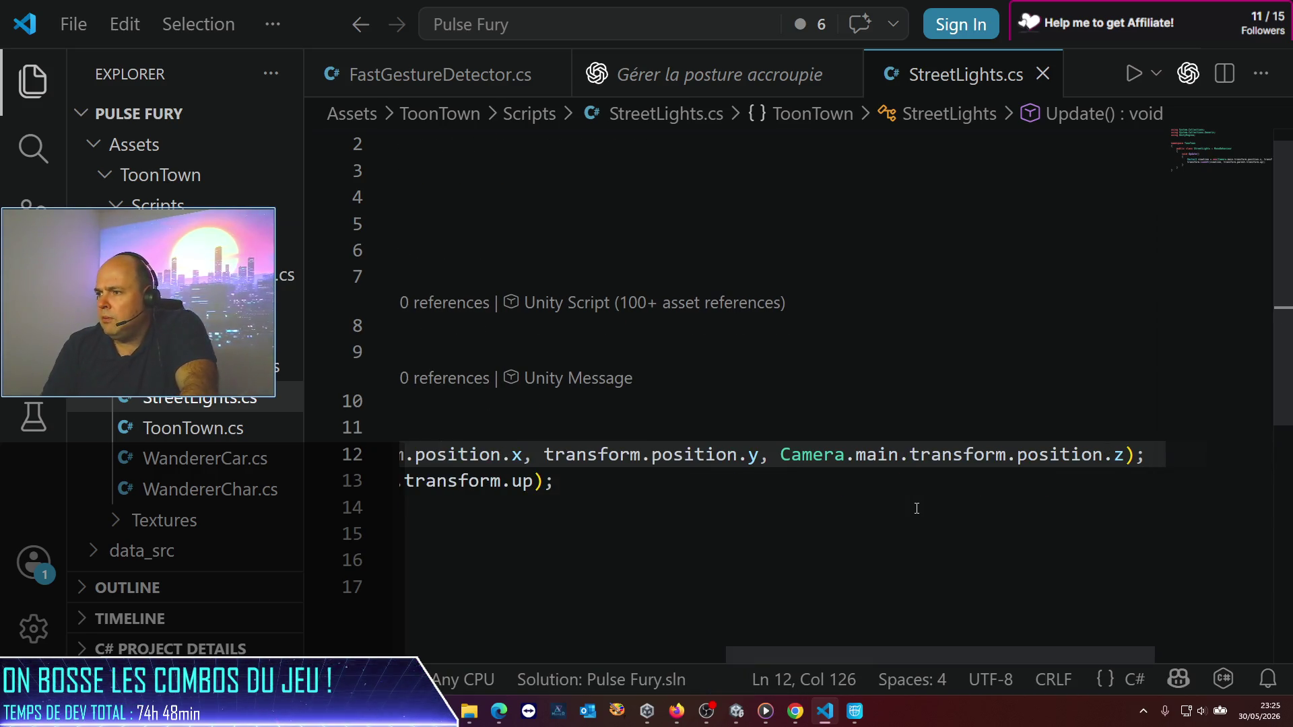
pyautogui.hotkey('ctrl', 'Left')
pyautogui.hotkey('ctrl', 'Left')
pyautogui.hotkey('ctrl', 'Left')
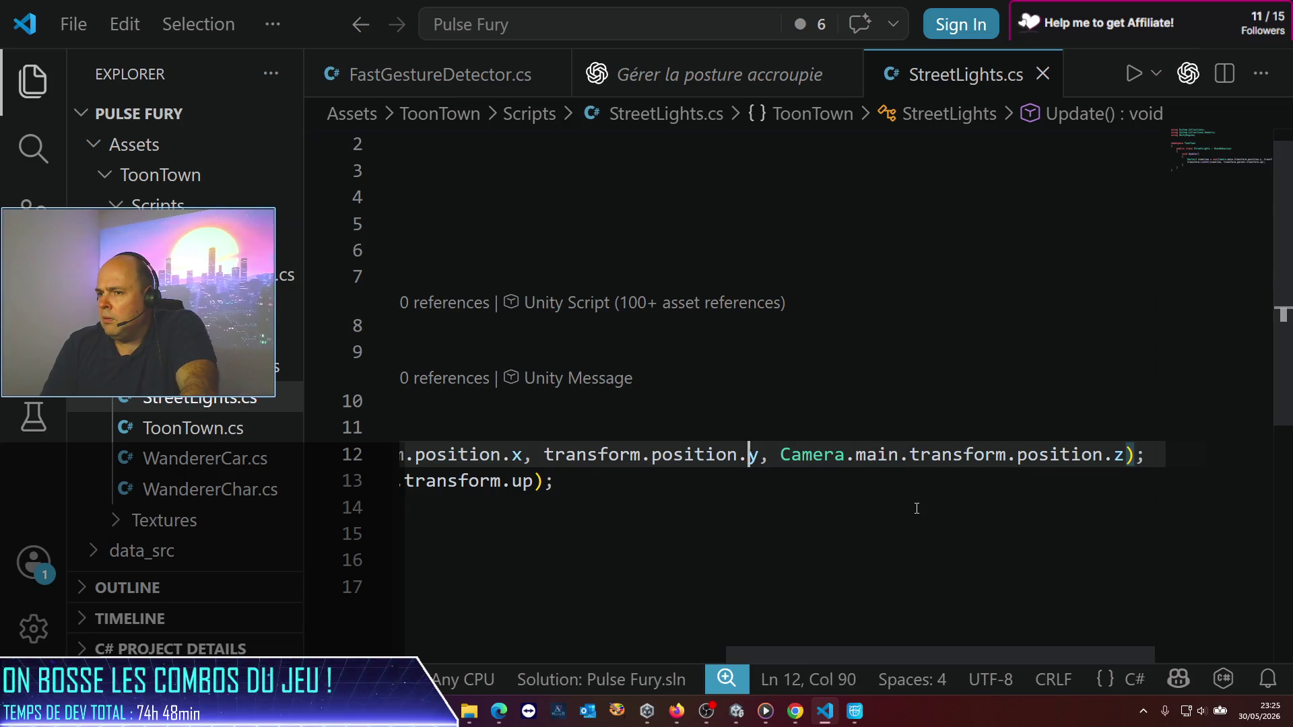
pyautogui.press('Left')
pyautogui.press('Left')
pyautogui.press('Left')
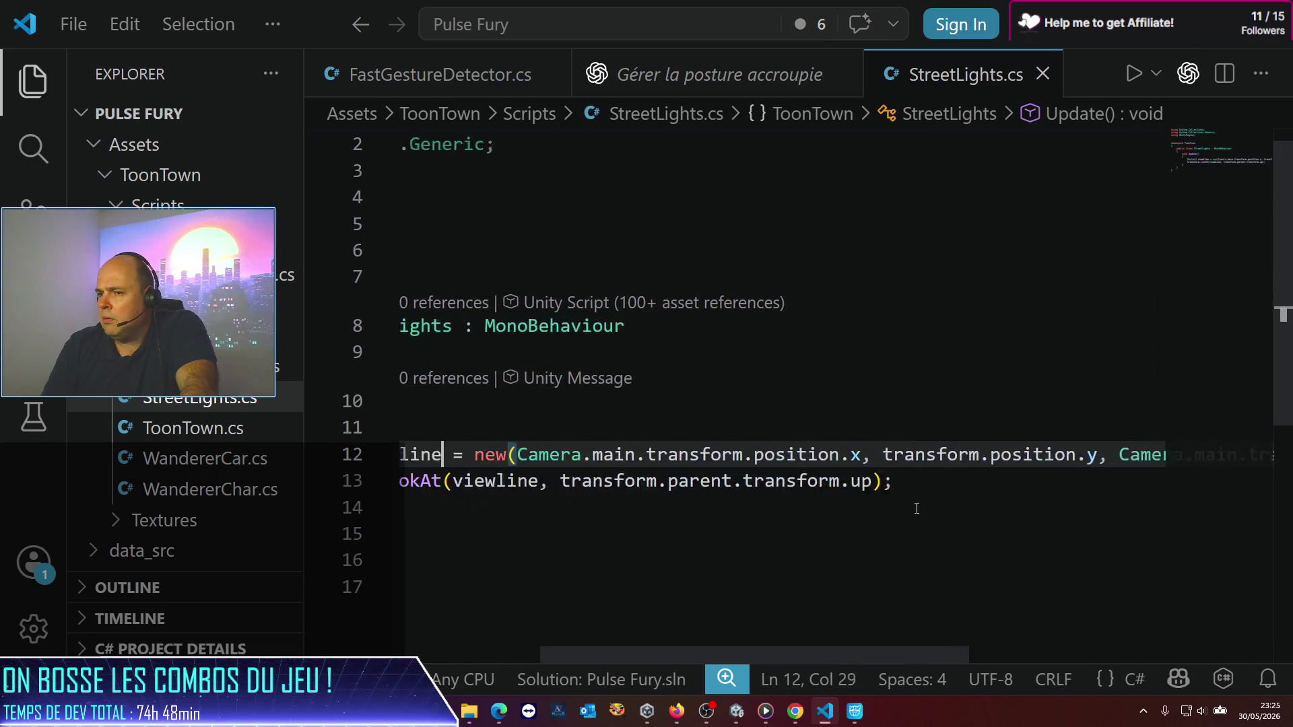
pyautogui.press('Up')
pyautogui.press('Up')
pyautogui.hotkey('ctrl', 'Right')
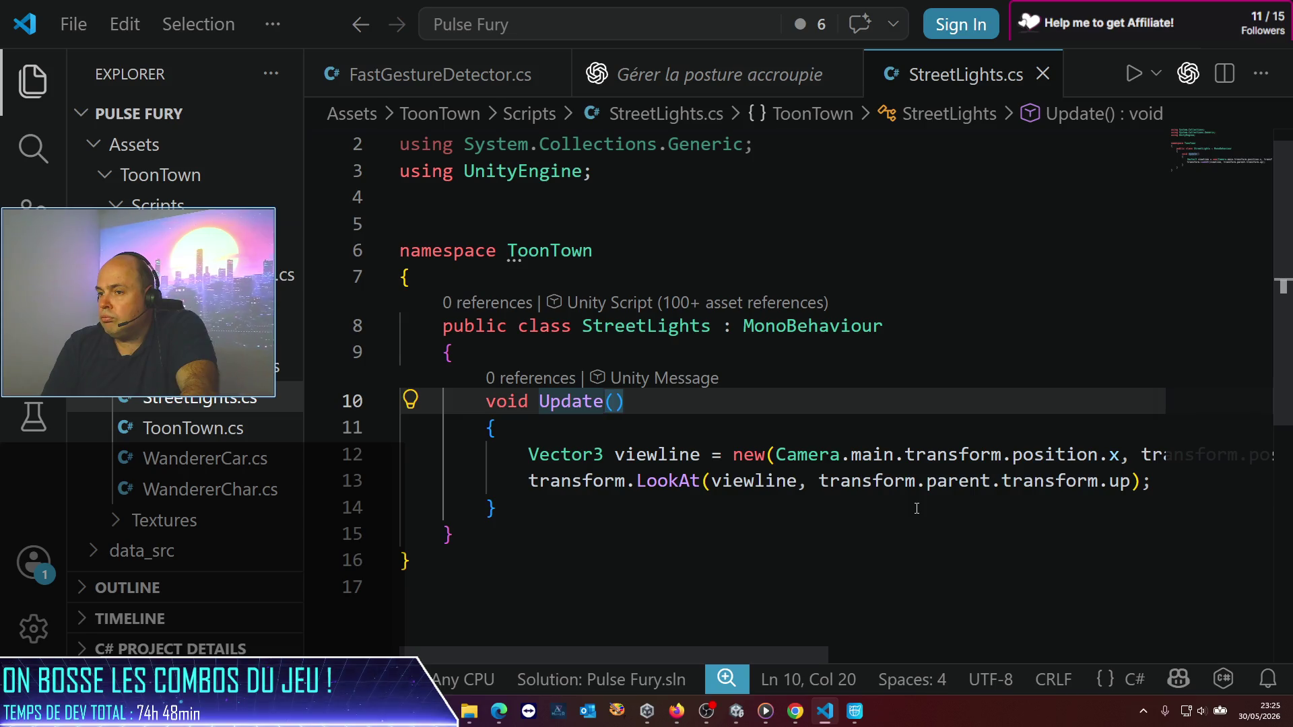
pyautogui.press('Down')
pyautogui.press('Down')
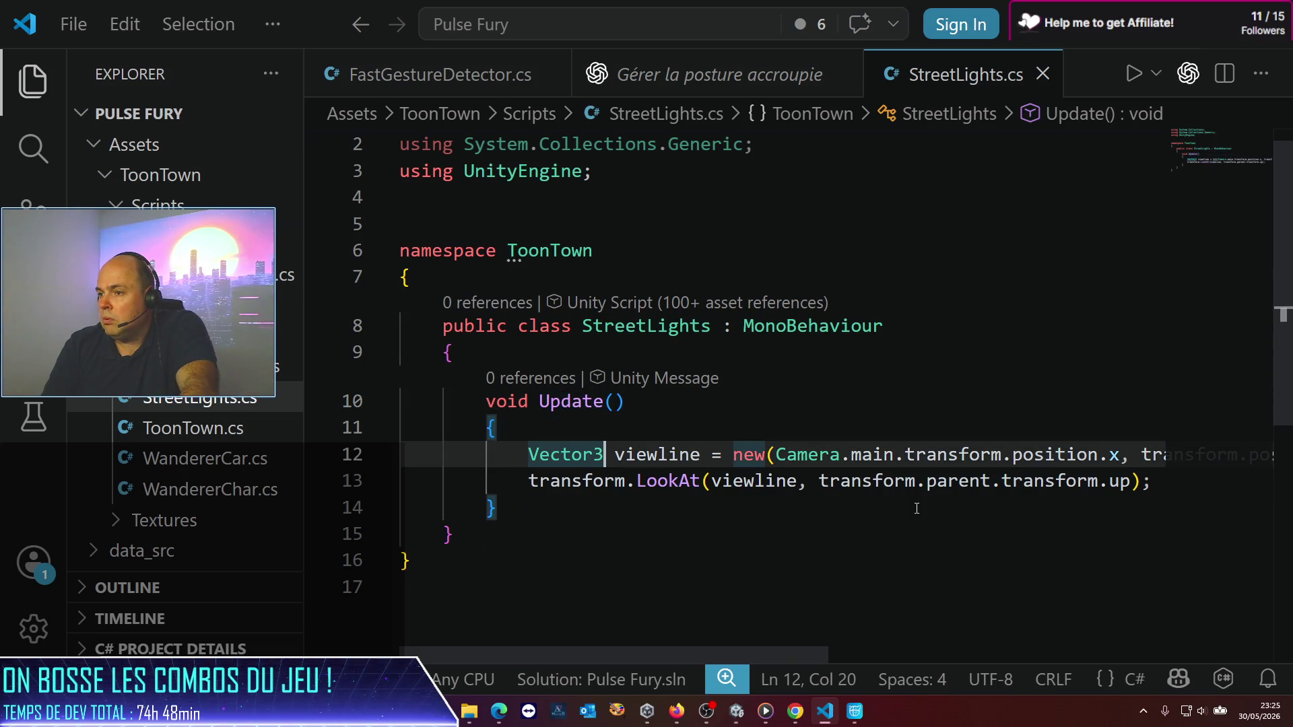
pyautogui.press('Up')
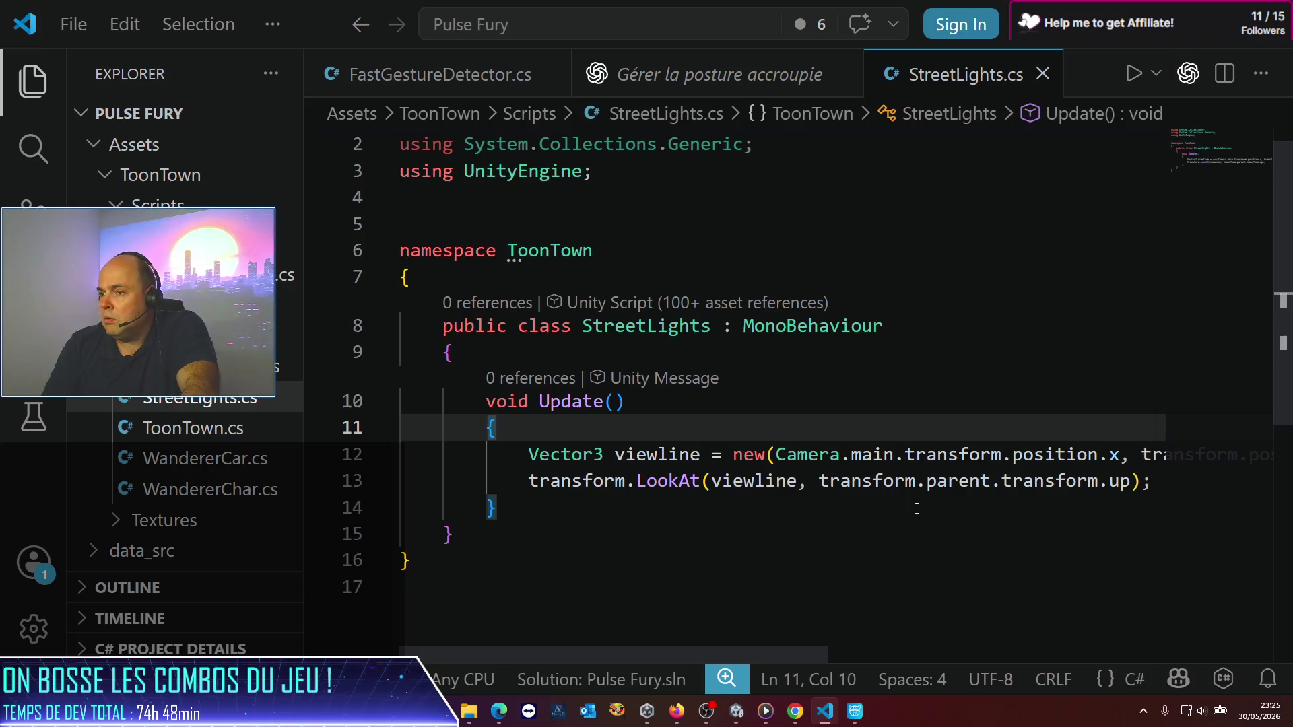
pyautogui.hotkey('alt', 'Tab')
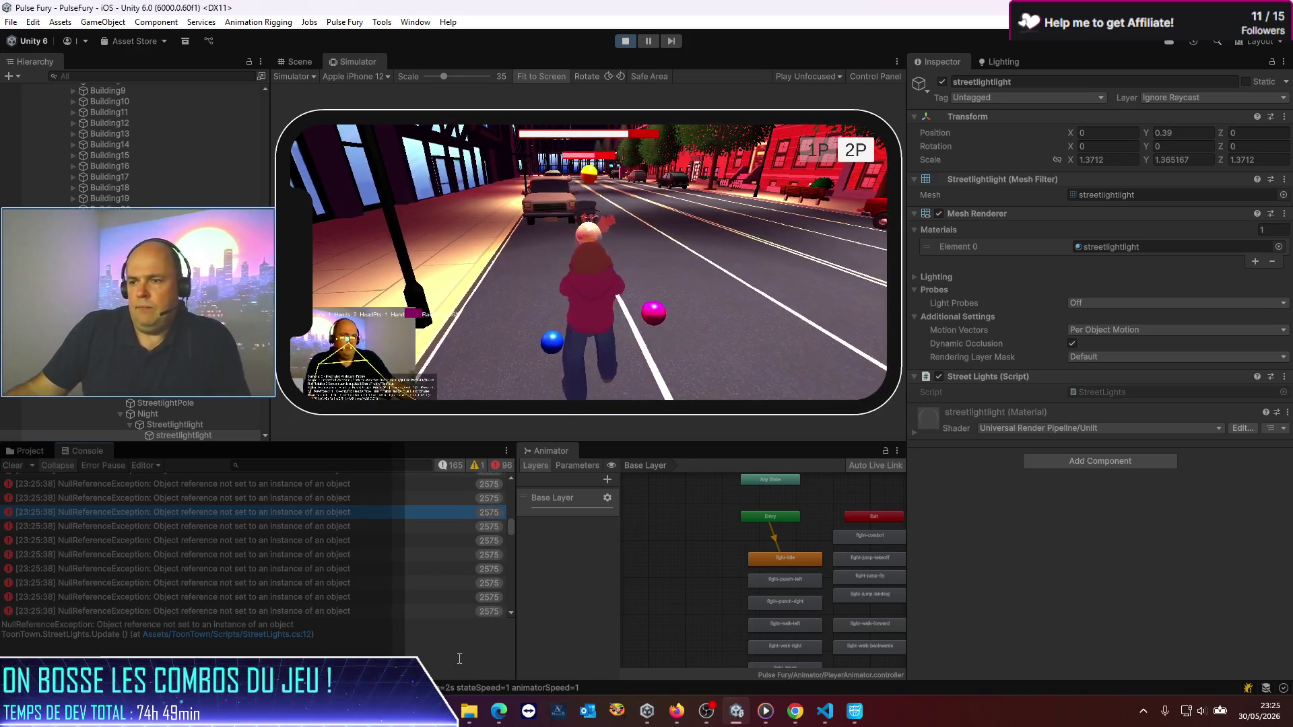
# Step: Stop the running game in Unity and return to StreetLights.cs at the viewline line
pyautogui.click(831, 725)
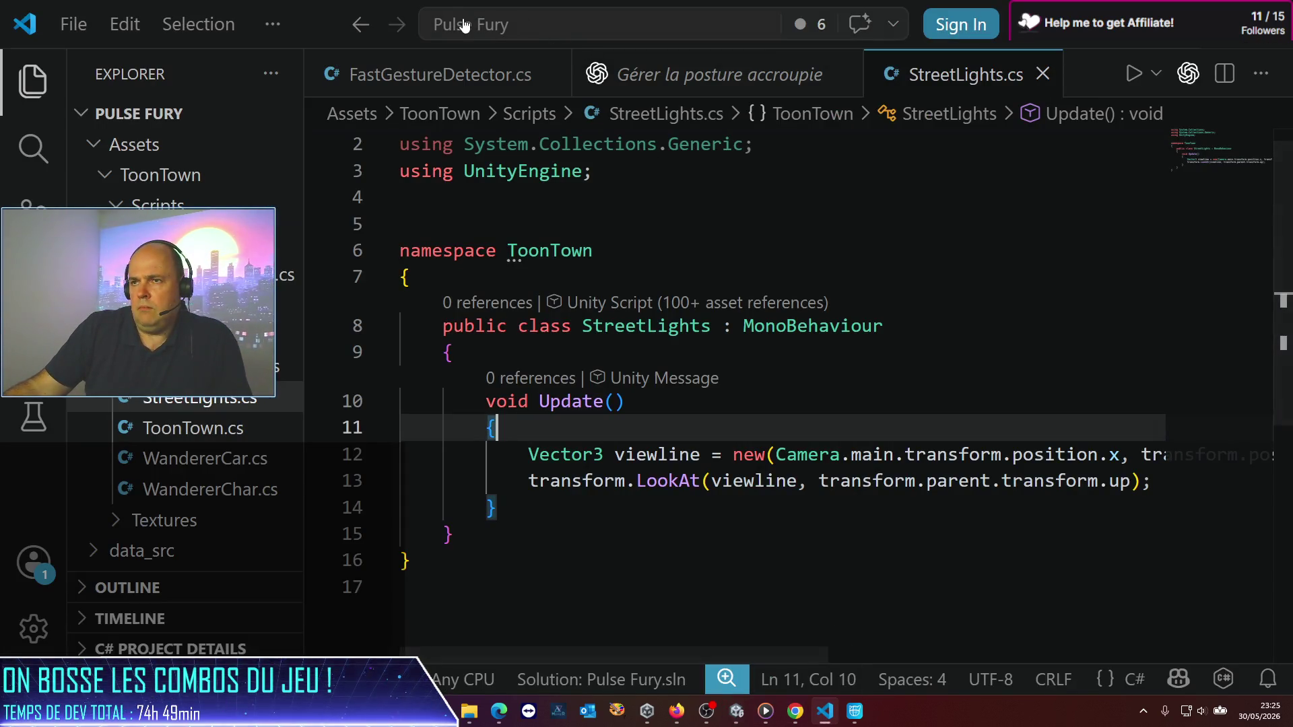
pyautogui.moveTo(788, 463)
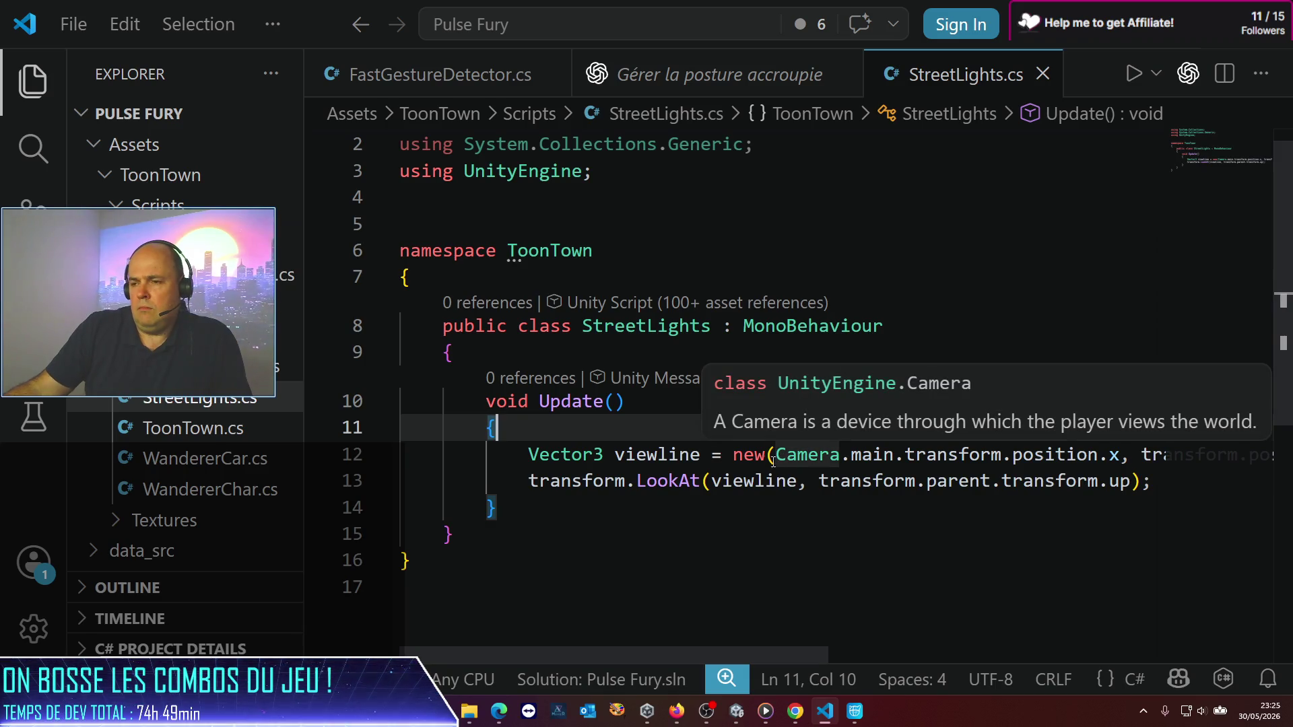
pyautogui.hotkey('alt', 'Tab')
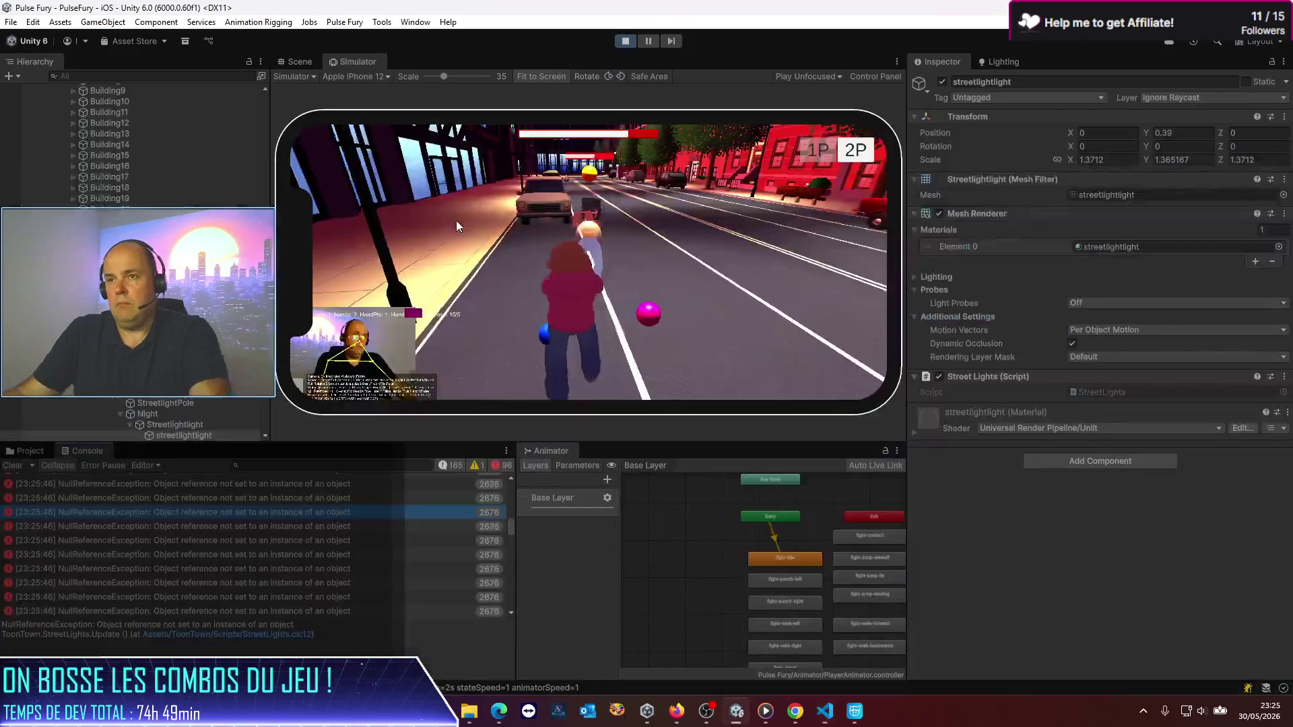
pyautogui.click(625, 41)
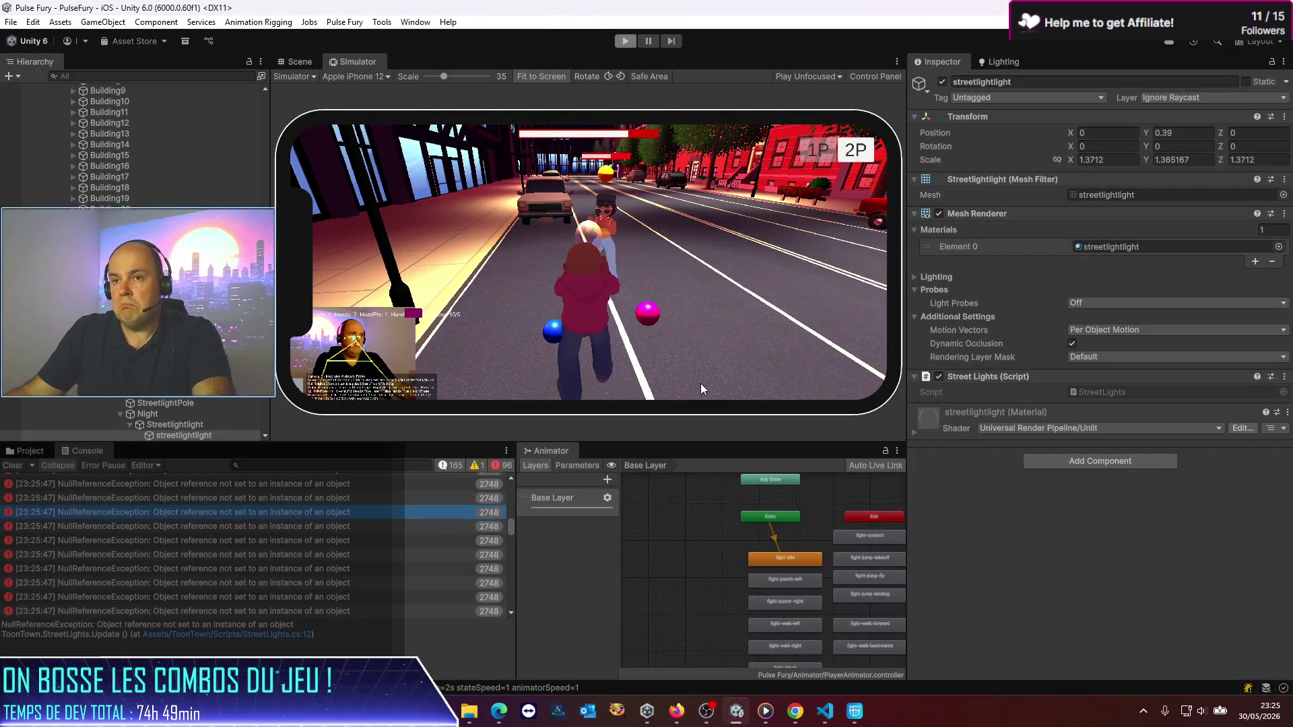
pyautogui.hotkey('alt', 'Tab')
pyautogui.click(628, 453)
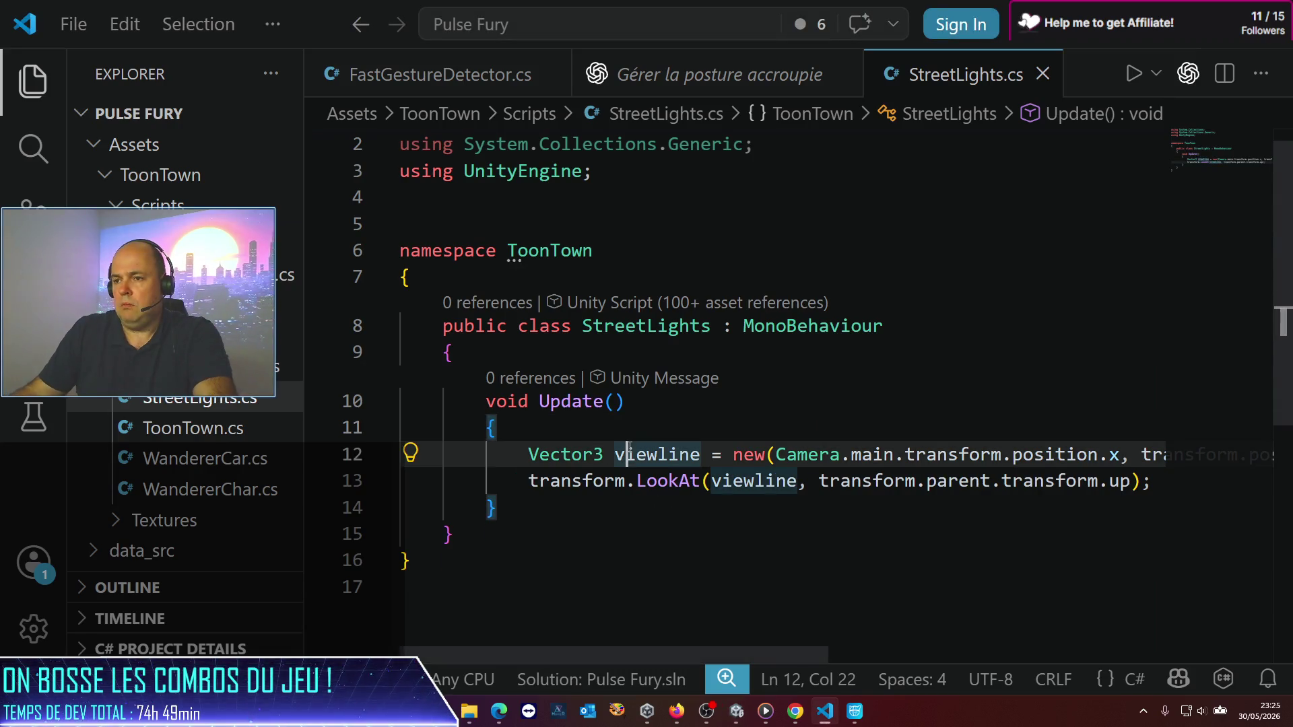
# Step: Add an if (Camera.main) { … } block around the viewline and LookAt lines in Update
pyautogui.press('Up')
pyautogui.press('Return')
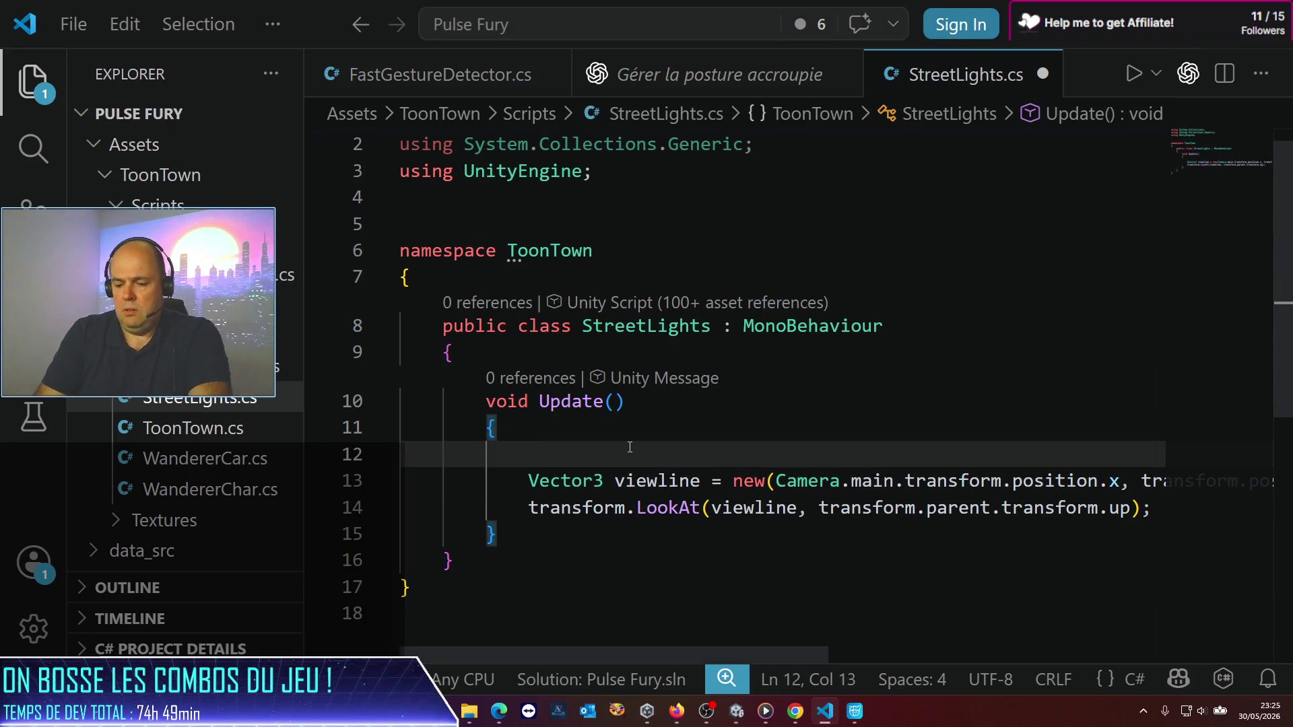
pyautogui.write('if (Cam')
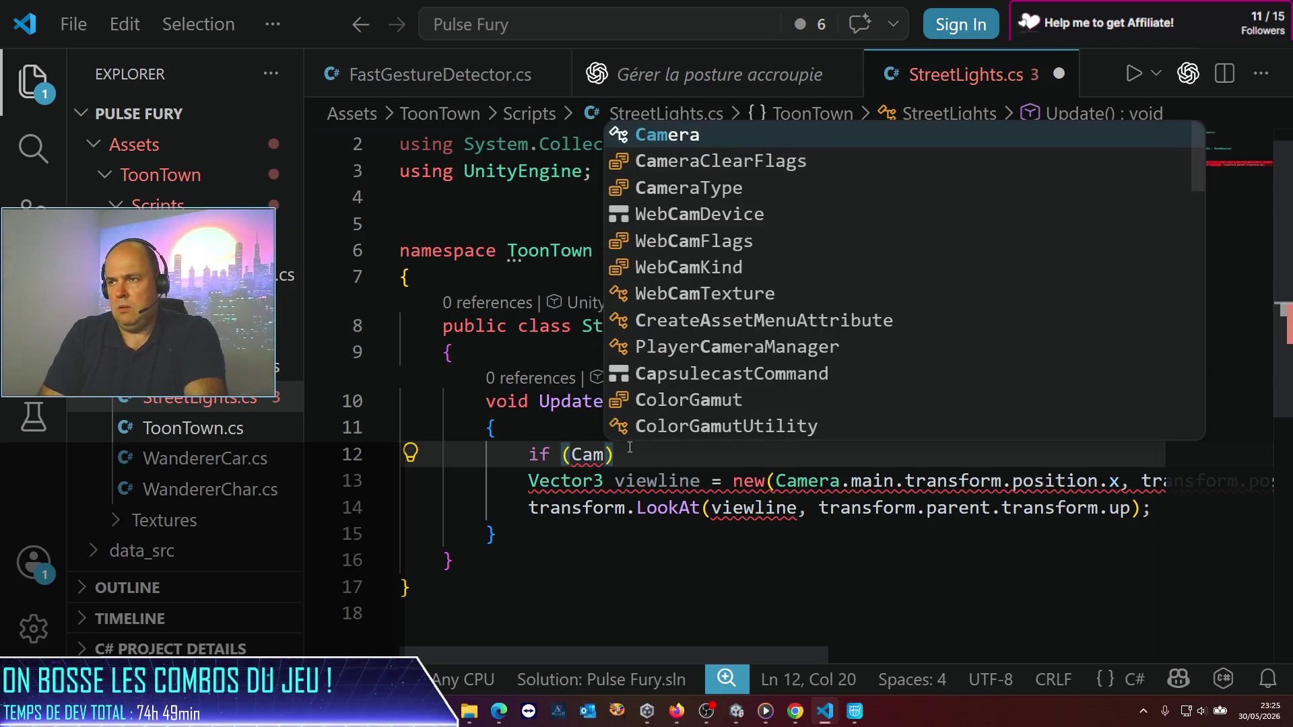
pyautogui.press('Tab')
pyautogui.write('.ma')
pyautogui.press('Tab')
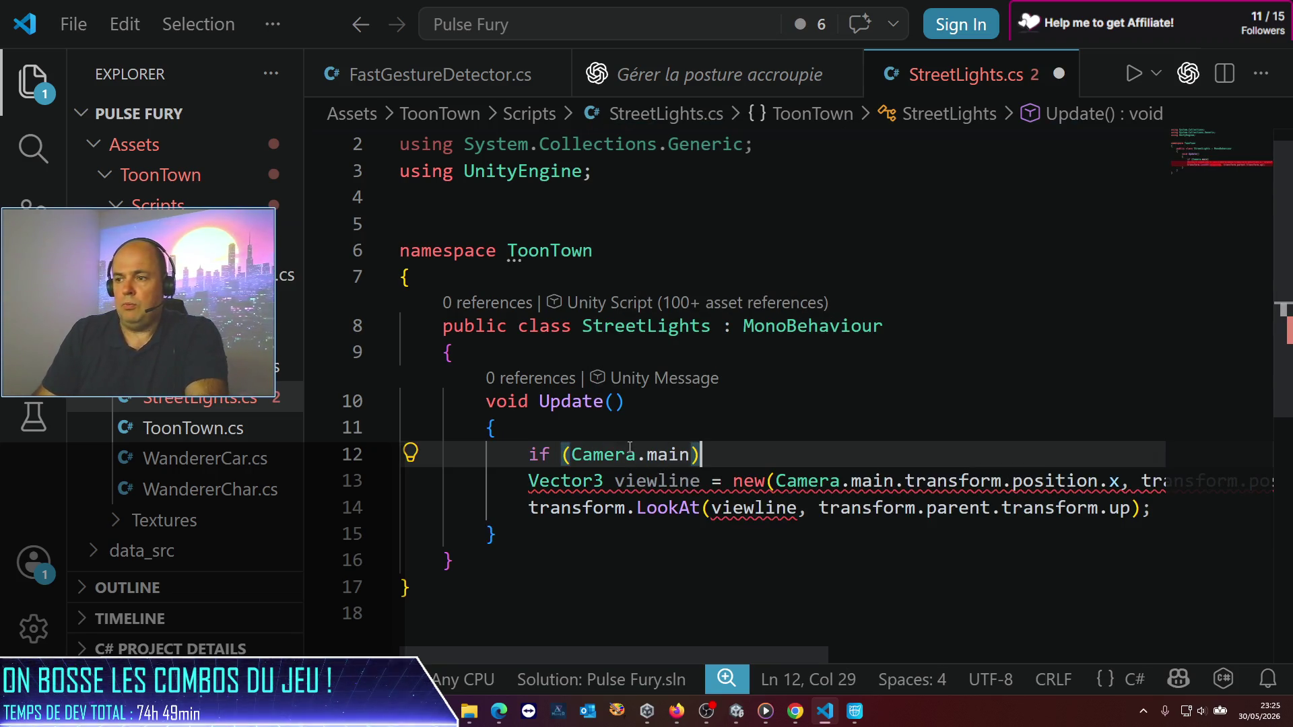
pyautogui.press('Return')
pyautogui.write('{')
pyautogui.press('Delete')
pyautogui.press('Down')
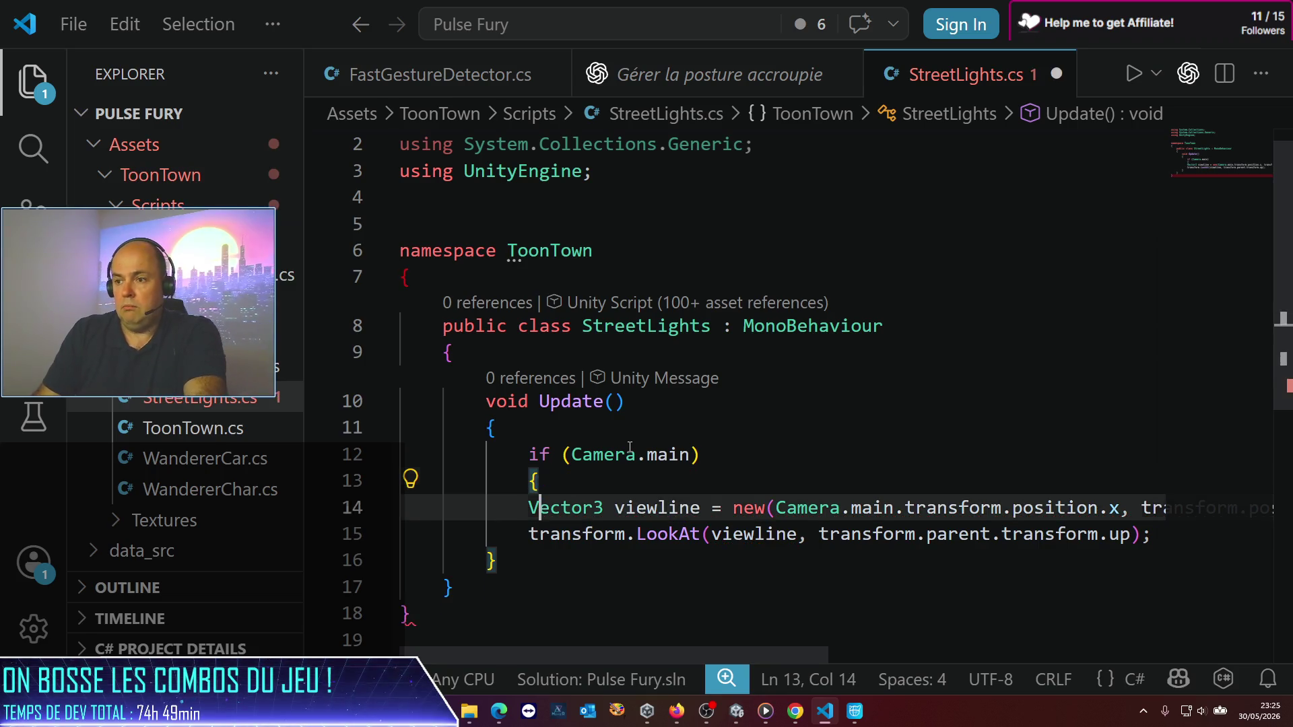
pyautogui.press('Down')
pyautogui.press('End')
pyautogui.press('Return')
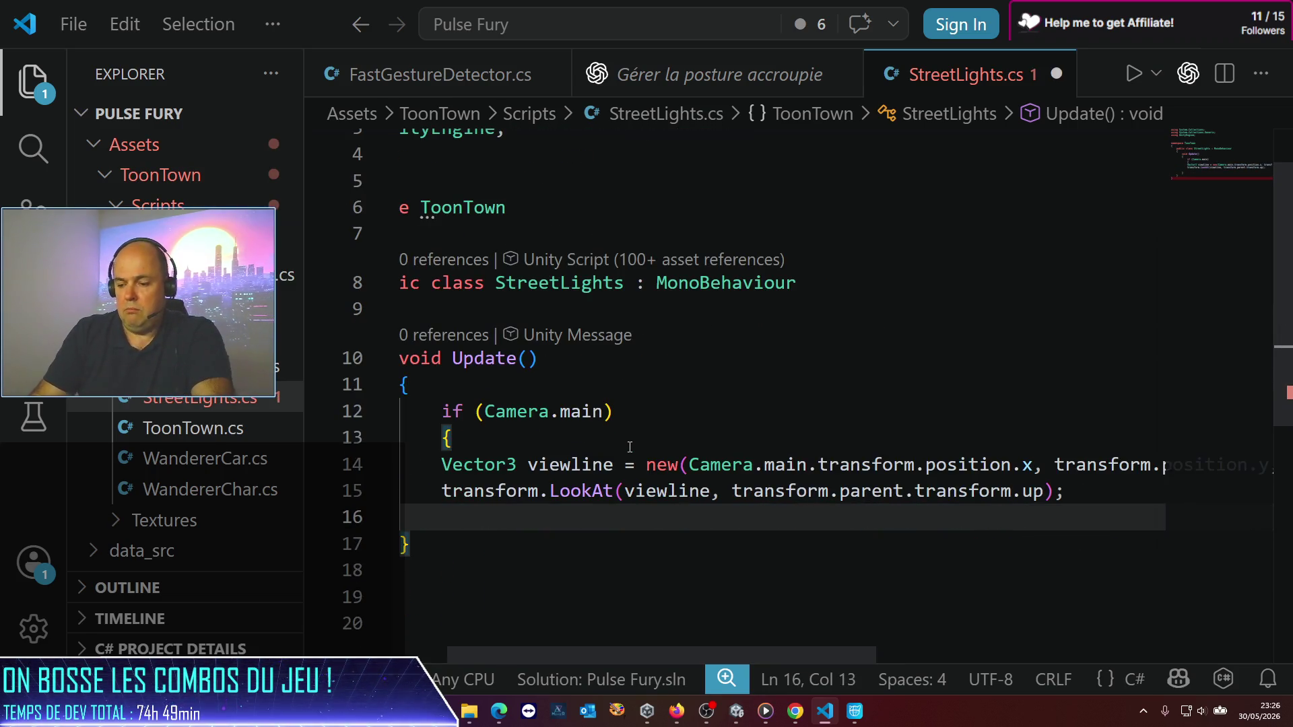
pyautogui.write('}')
# Step: Indent both lines inside the new block and save StreetLights.cs so Unity recompiles
pyautogui.press('Up')
pyautogui.press('Up')
pyautogui.hotkey('ctrl', 'l')
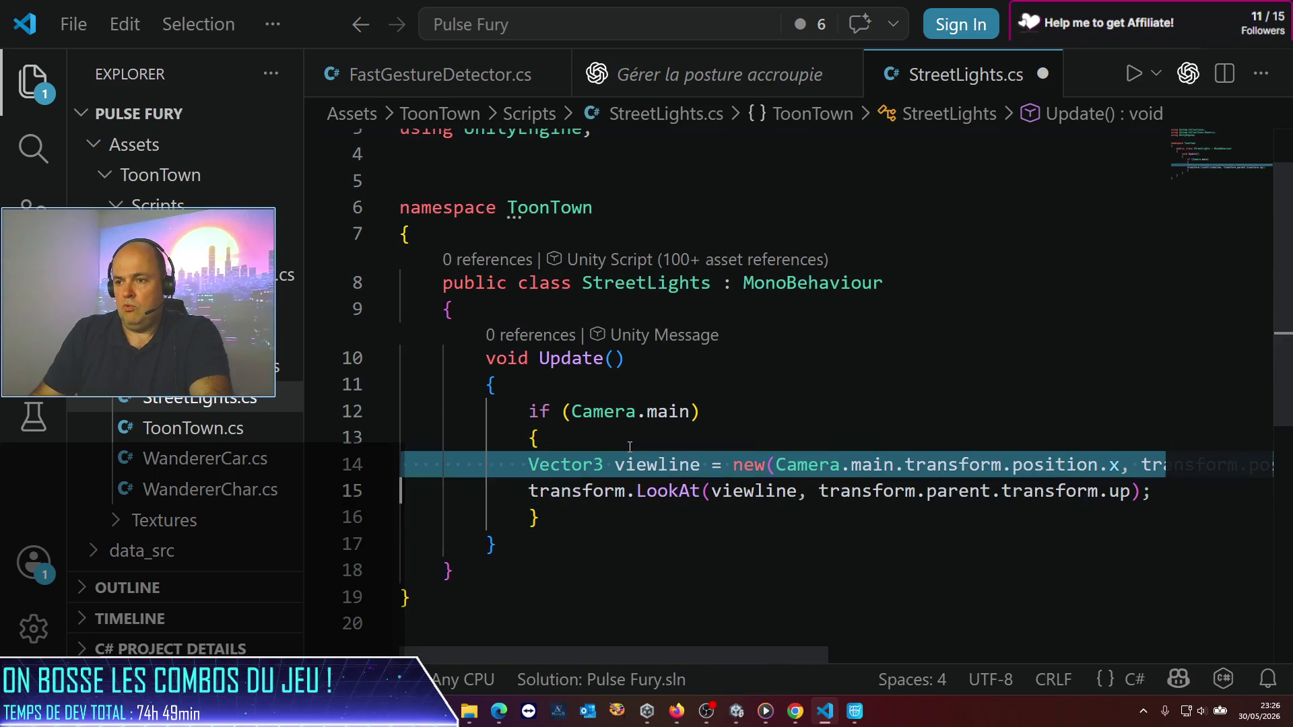
pyautogui.hotkey('ctrl', 'l')
pyautogui.press('Tab')
pyautogui.hotkey('ctrl', 's')
pyautogui.hotkey('alt', 'Tab')
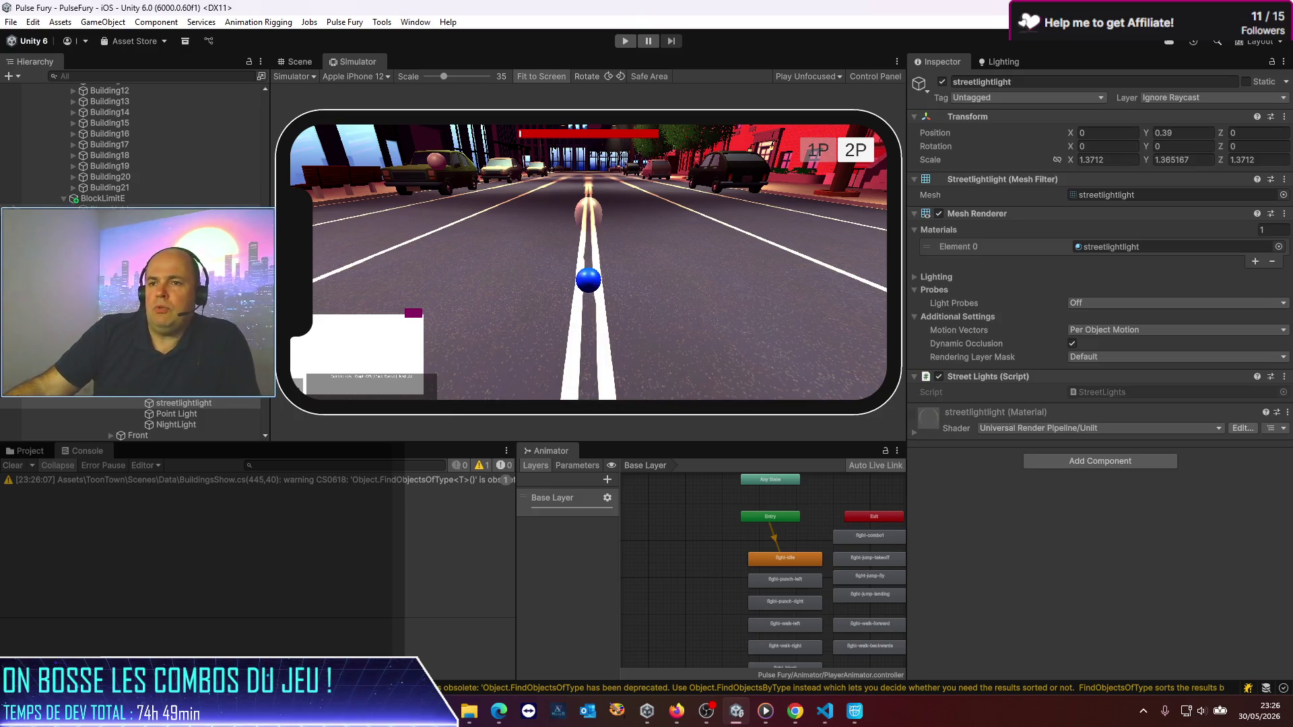
# Step: Select PlayerPrefab at the top of the Hierarchy to show its components
pyautogui.scroll(15, 112, 168)
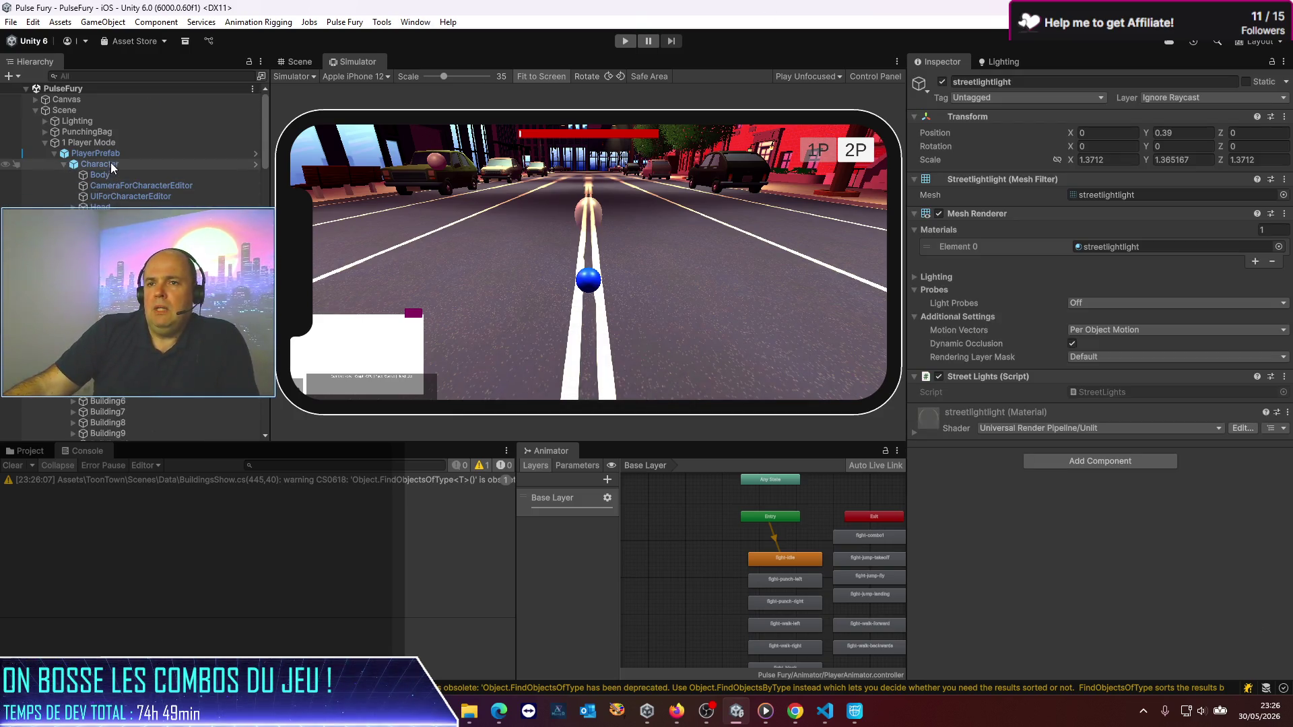
pyautogui.click(112, 159)
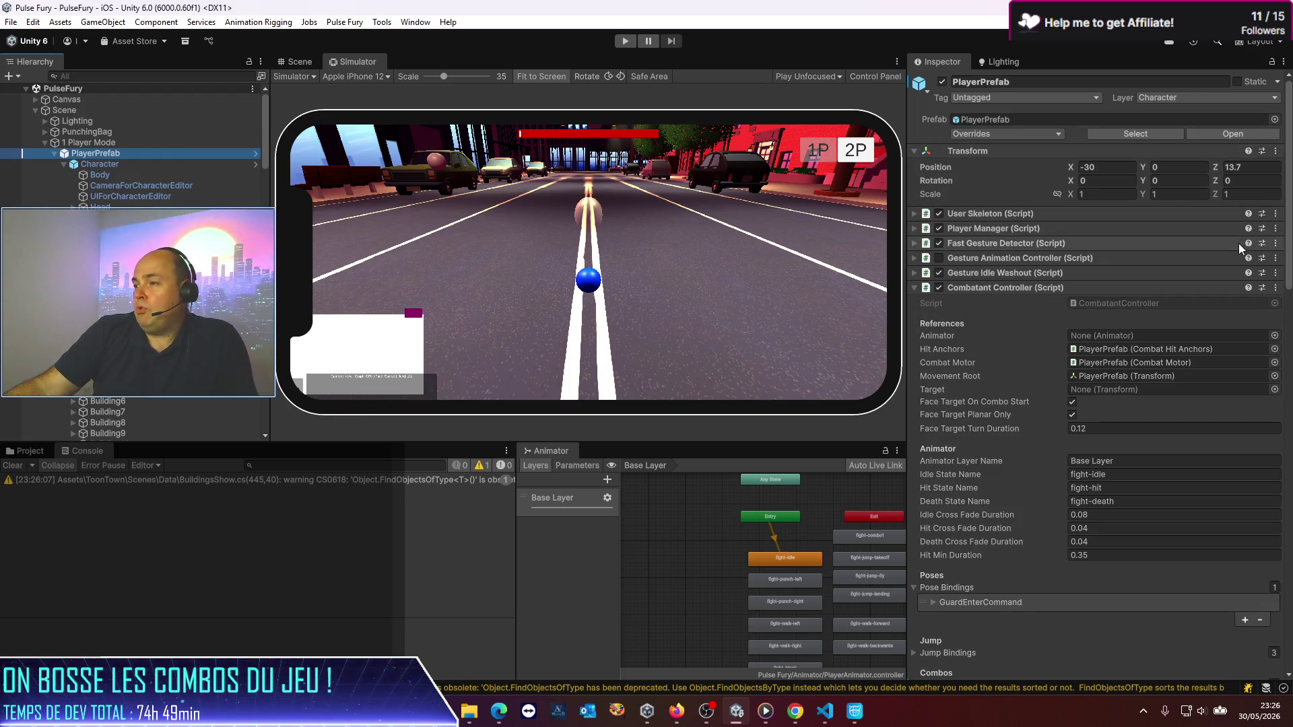
# Step: Open PlayerPrefab and browse the Combo1 settings in Combatant Controller's Combos list
pyautogui.click(1251, 134)
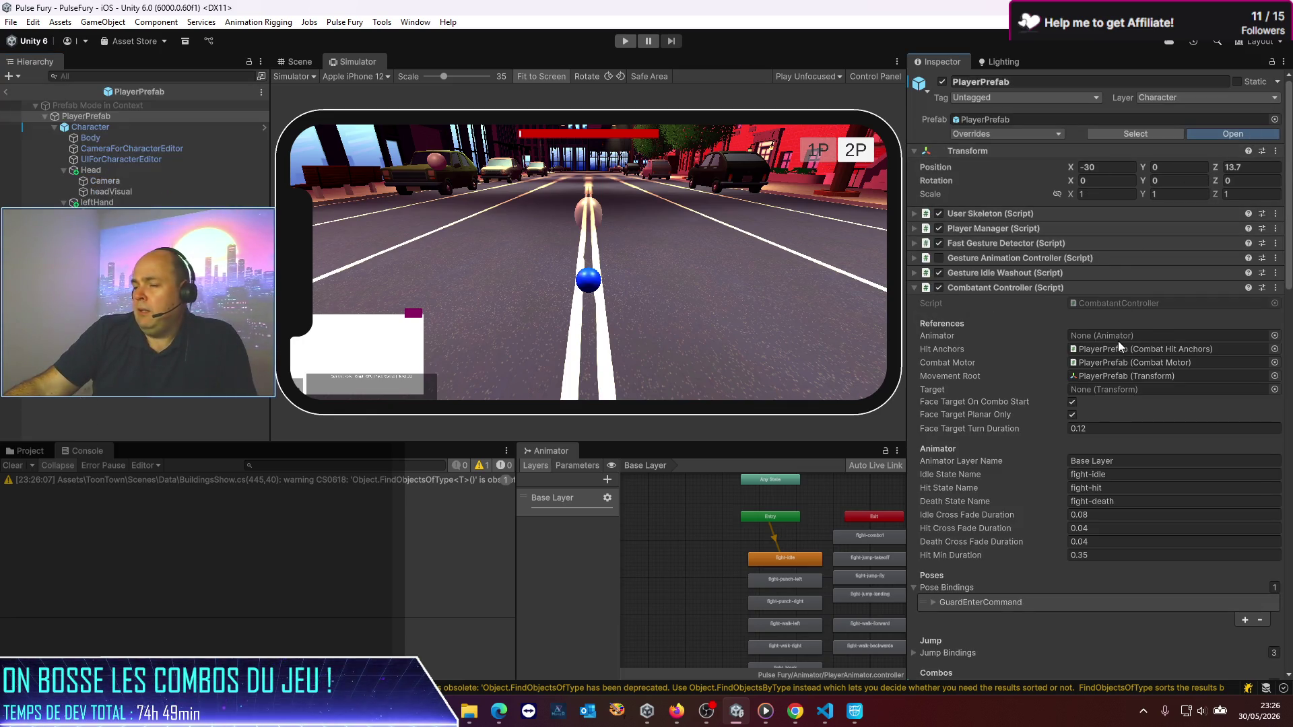
pyautogui.scroll(-5, 960, 268)
pyautogui.click(976, 302)
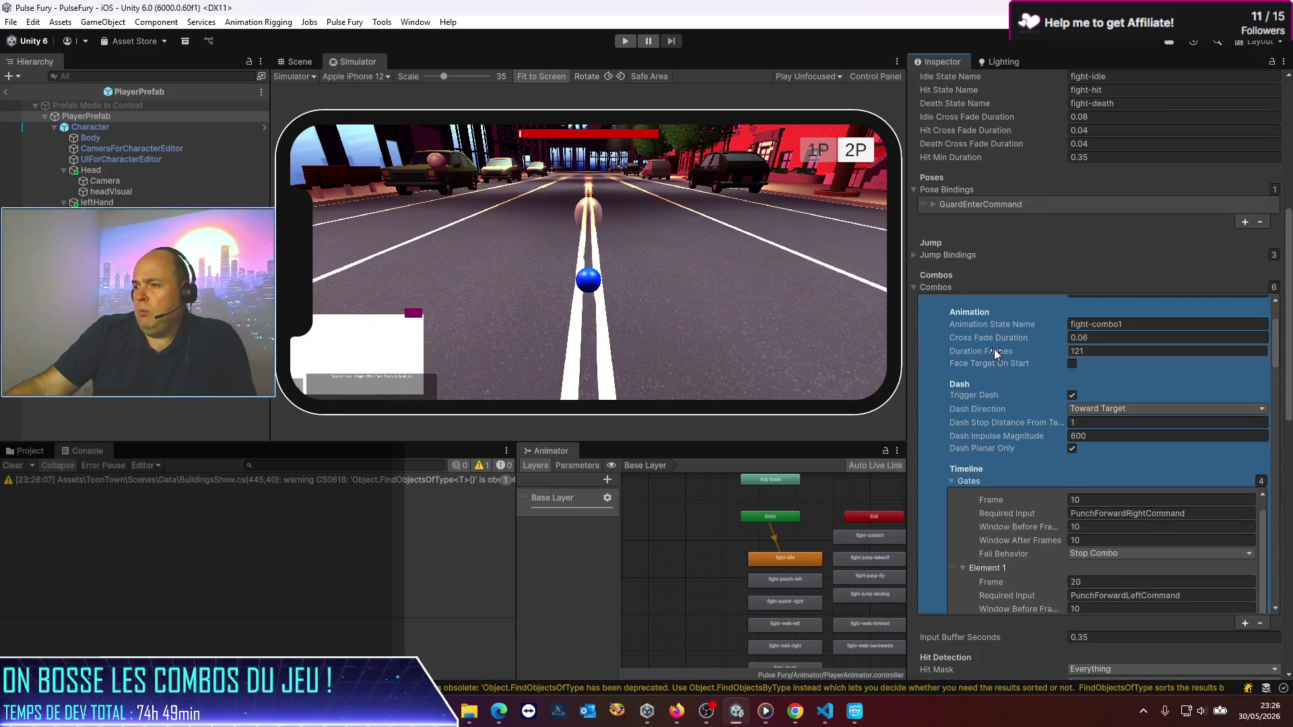
pyautogui.scroll(5, 978, 374)
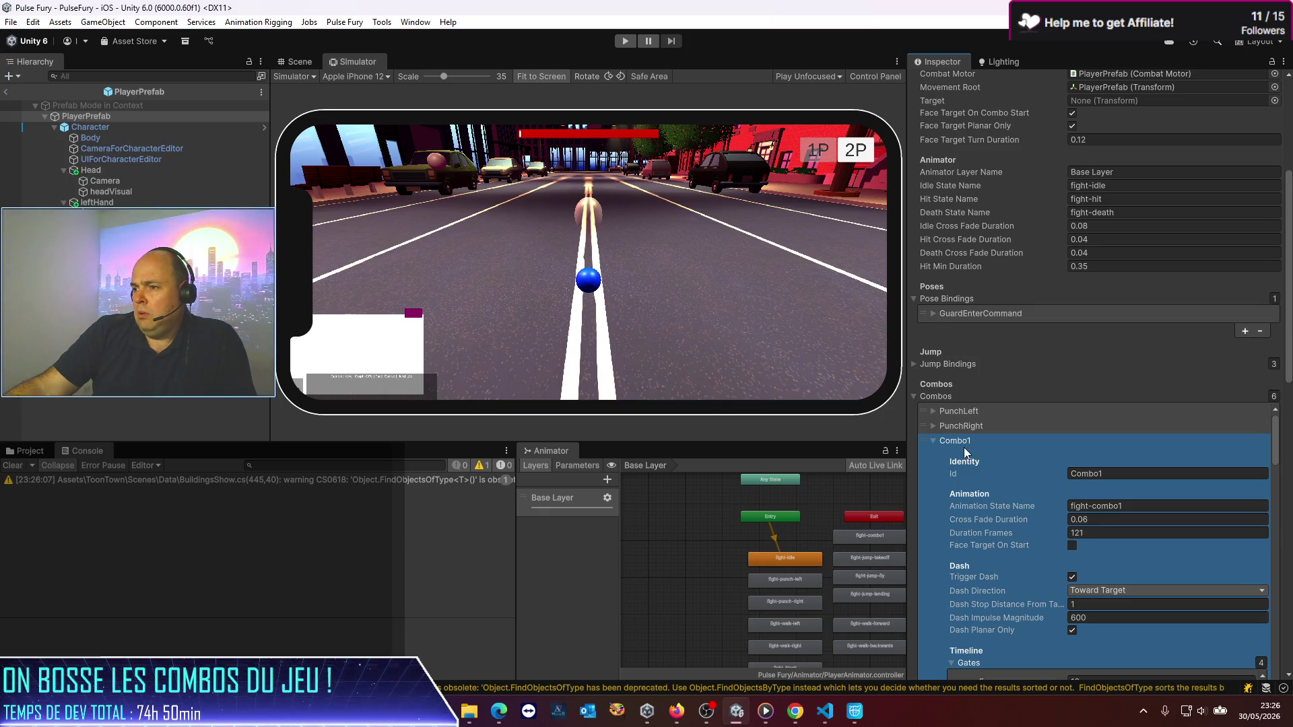
pyautogui.click(932, 398)
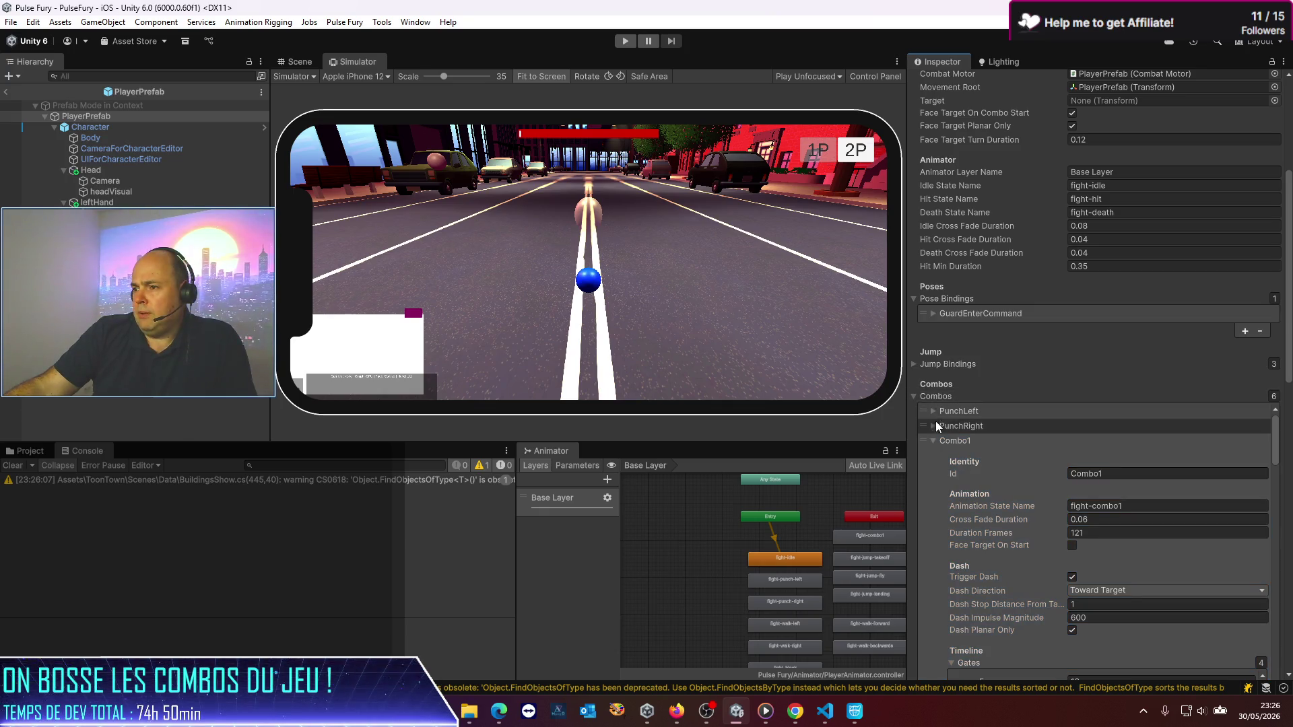
pyautogui.click(932, 439)
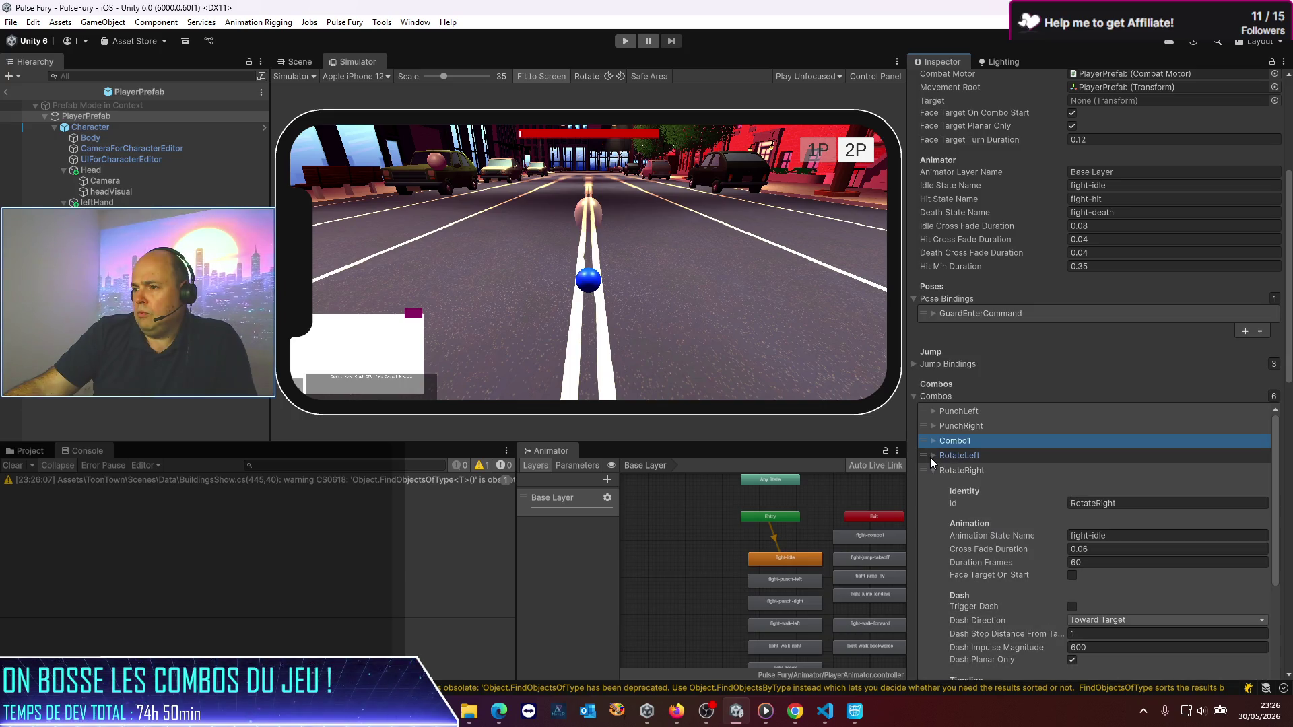
pyautogui.click(932, 442)
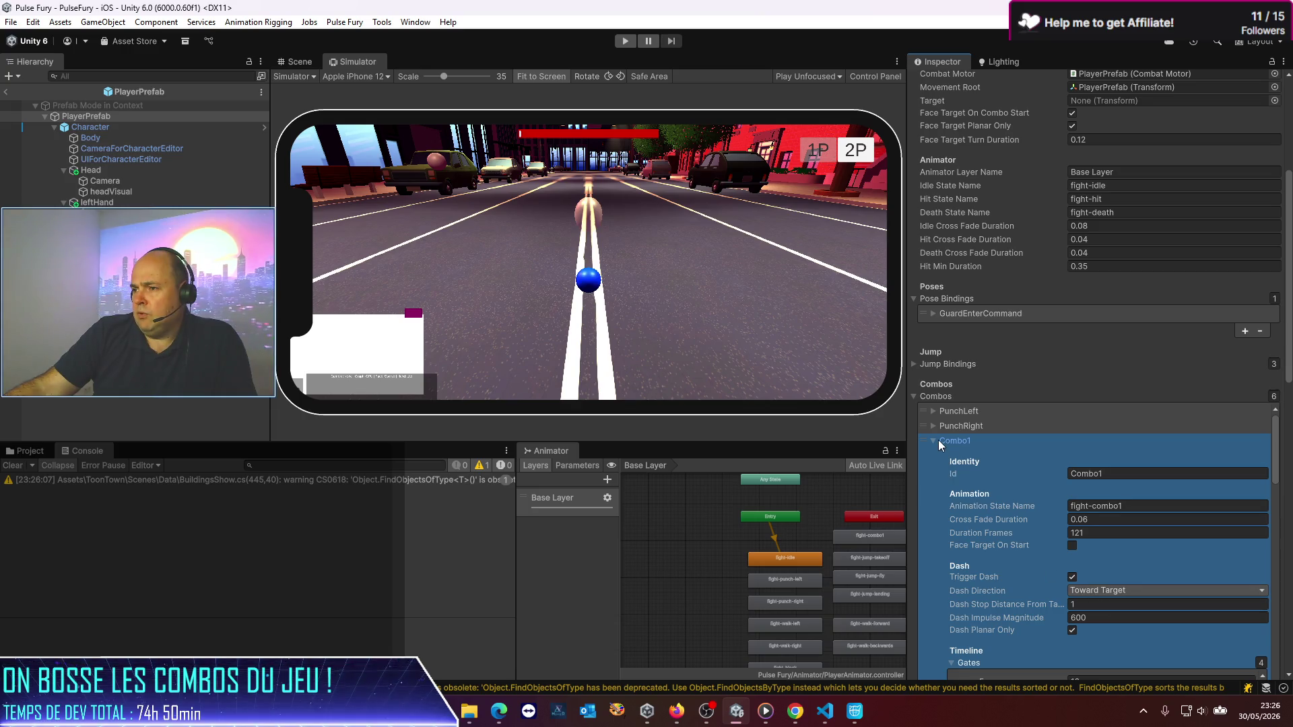
pyautogui.click(935, 441)
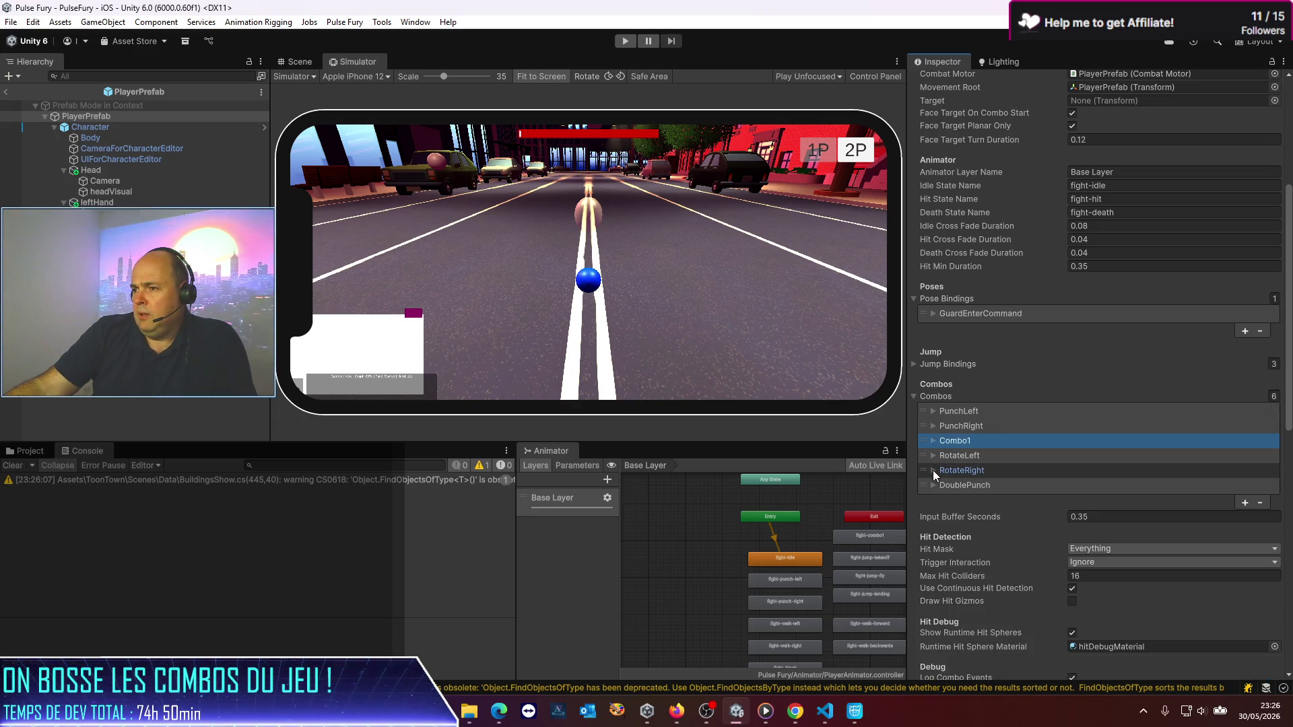
# Step: Set DoublePunch's Dash Impulse Magnitude to 1000, leave prefab editing and start a play-test
pyautogui.click(936, 485)
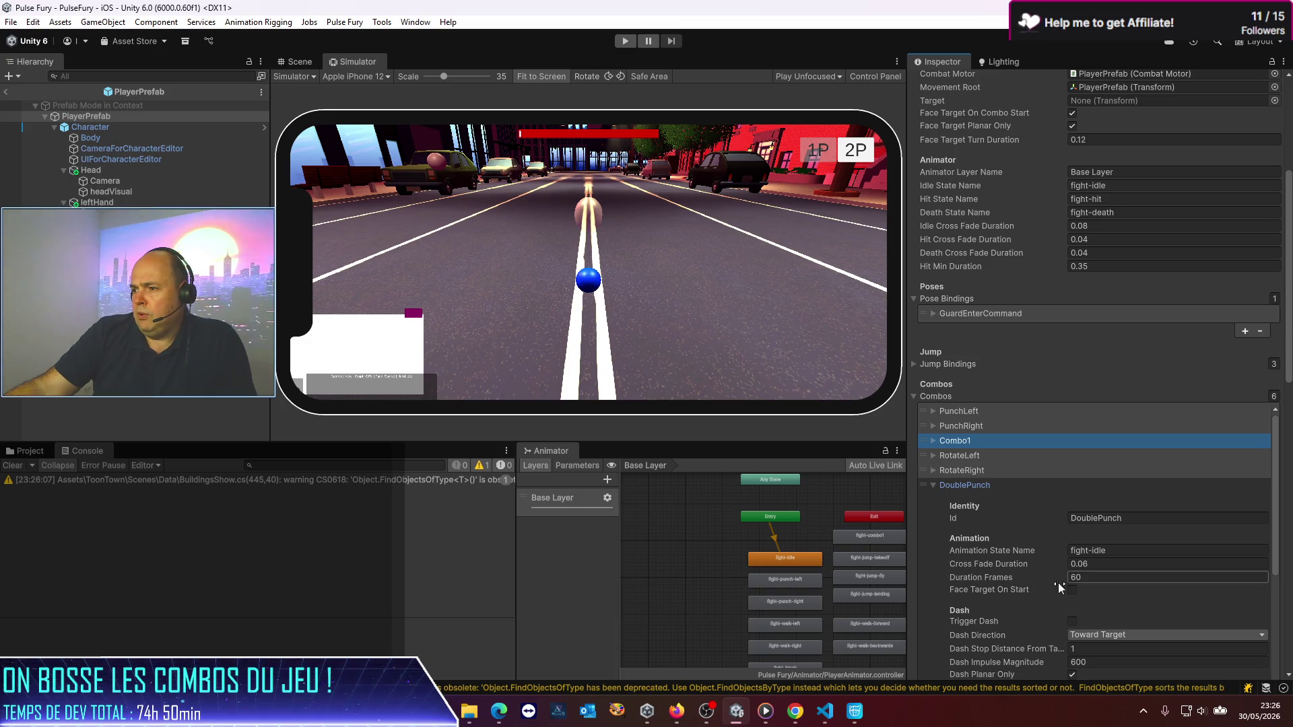
pyautogui.scroll(-3, 1096, 584)
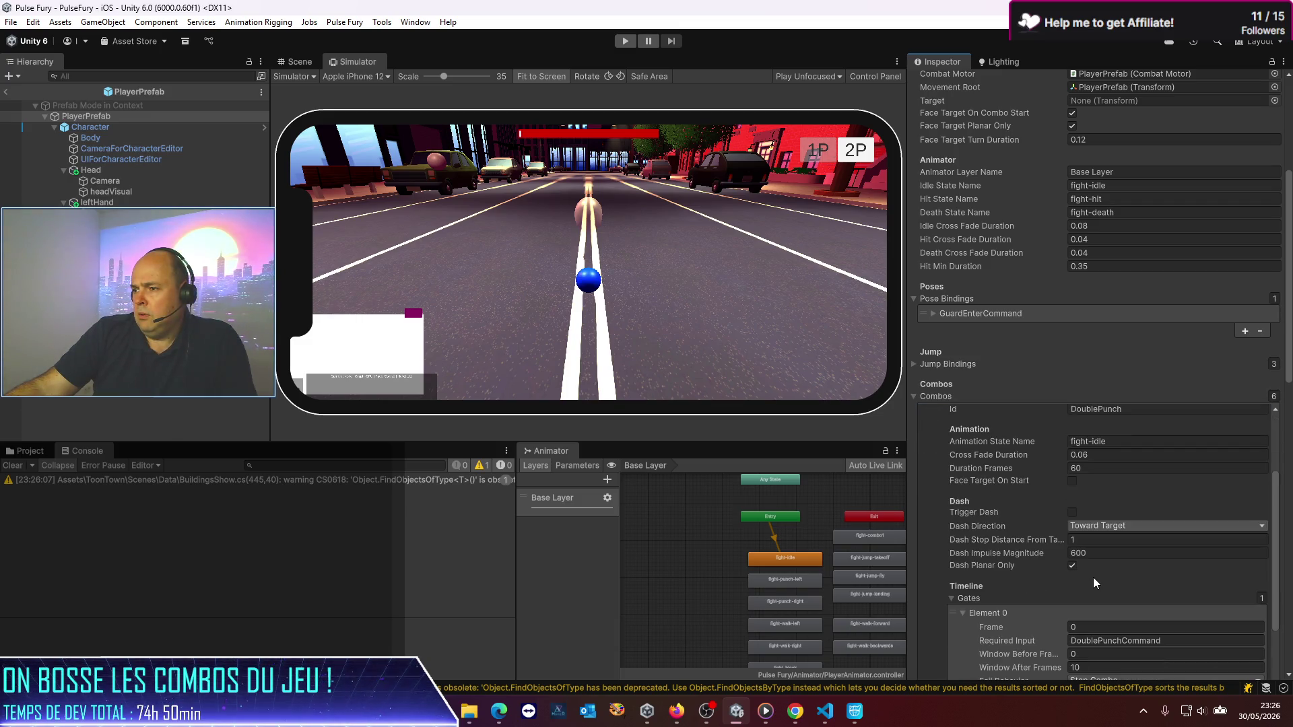
pyautogui.click(1195, 553)
pyautogui.write('1000')
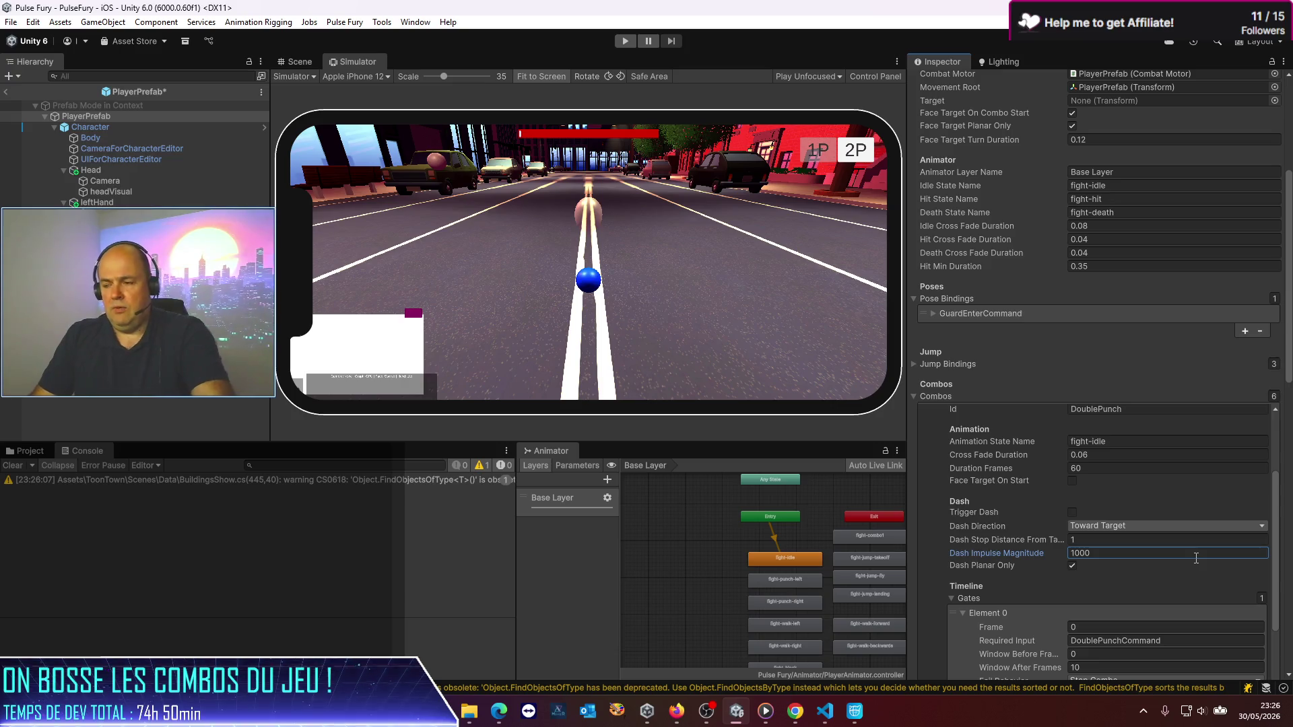
pyautogui.click(8, 93)
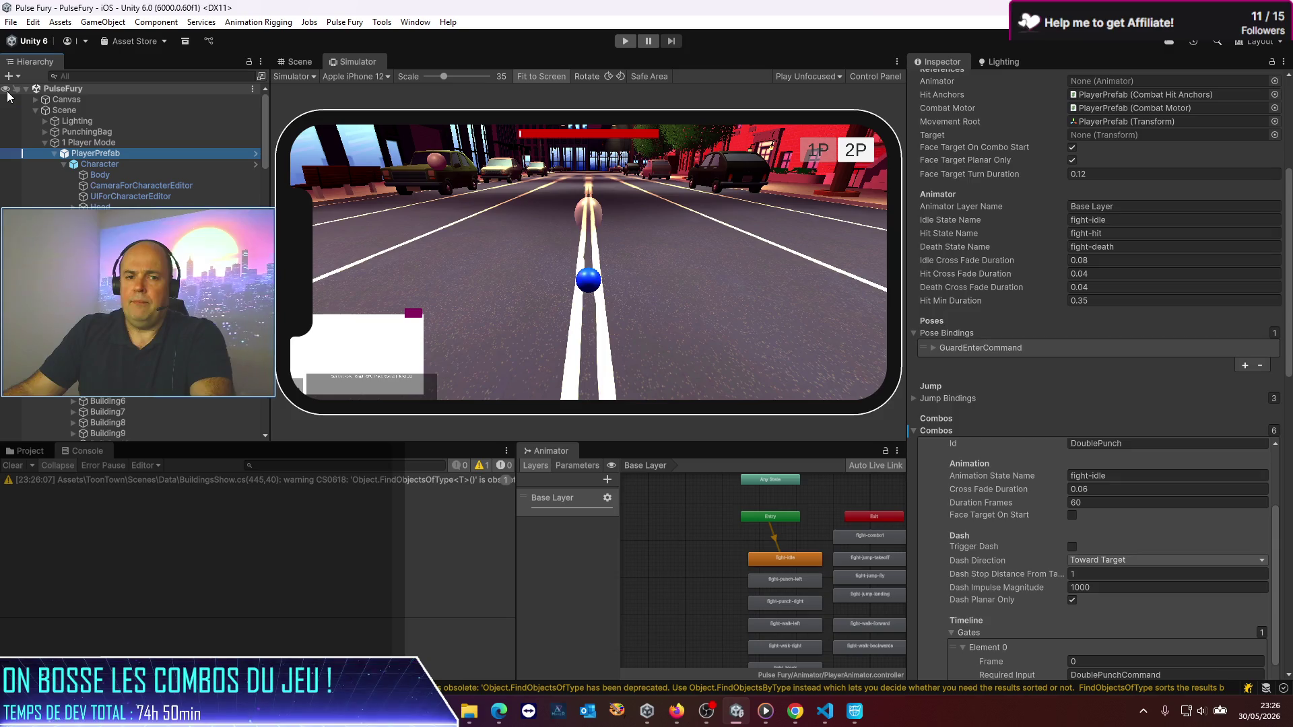
pyautogui.click(628, 44)
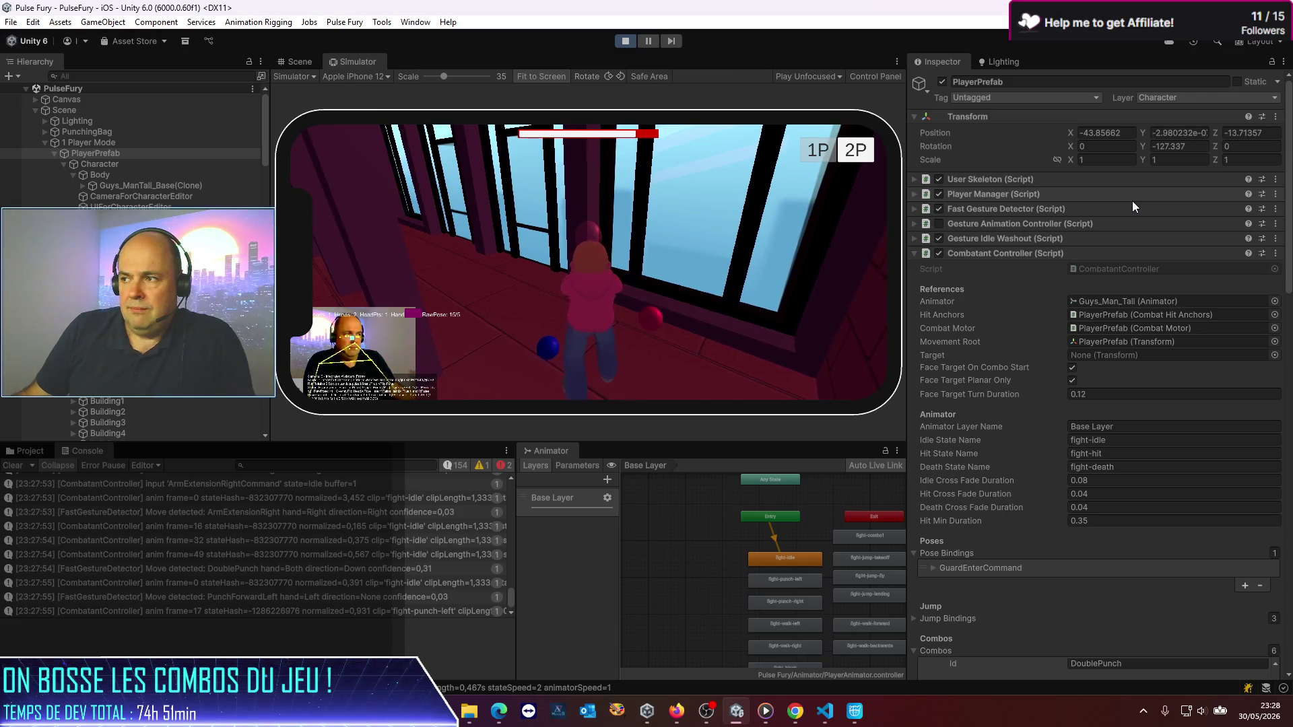
# Step: Expand Combo1 and set its first gate's Window Before Frames to 10
pyautogui.scroll(-8, 983, 322)
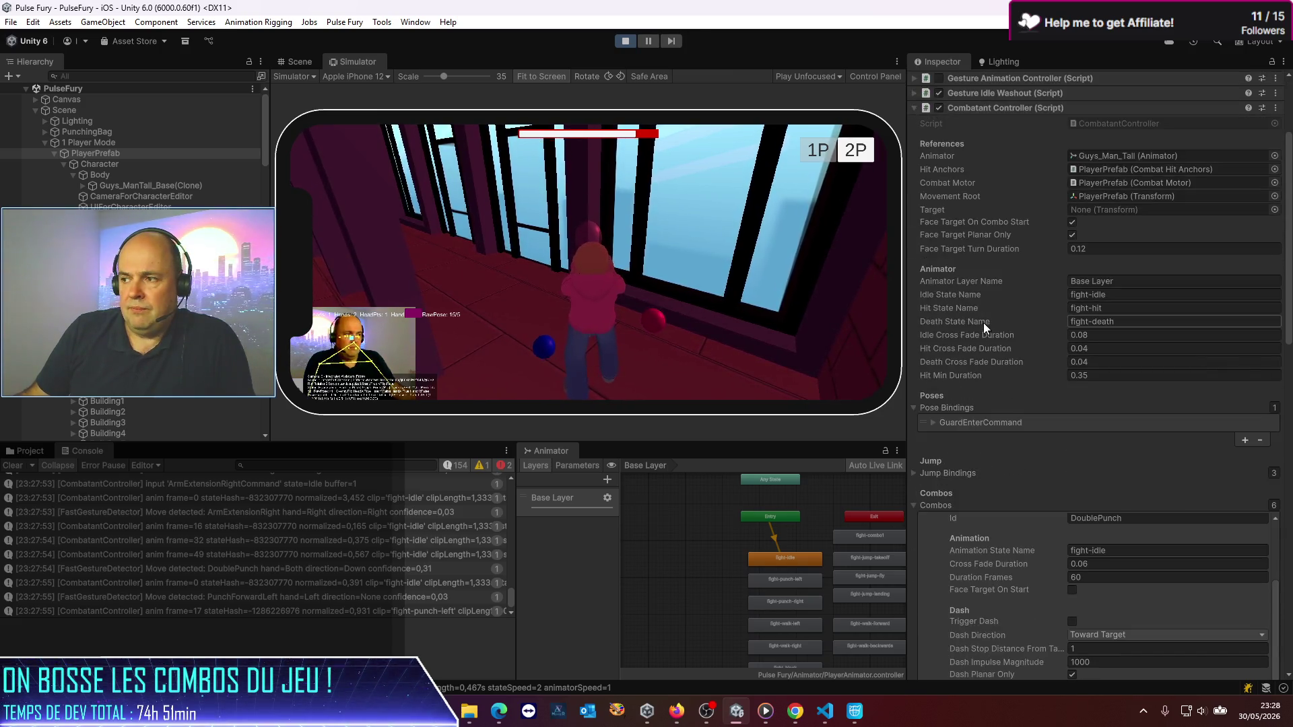
pyautogui.scroll(-3, 983, 321)
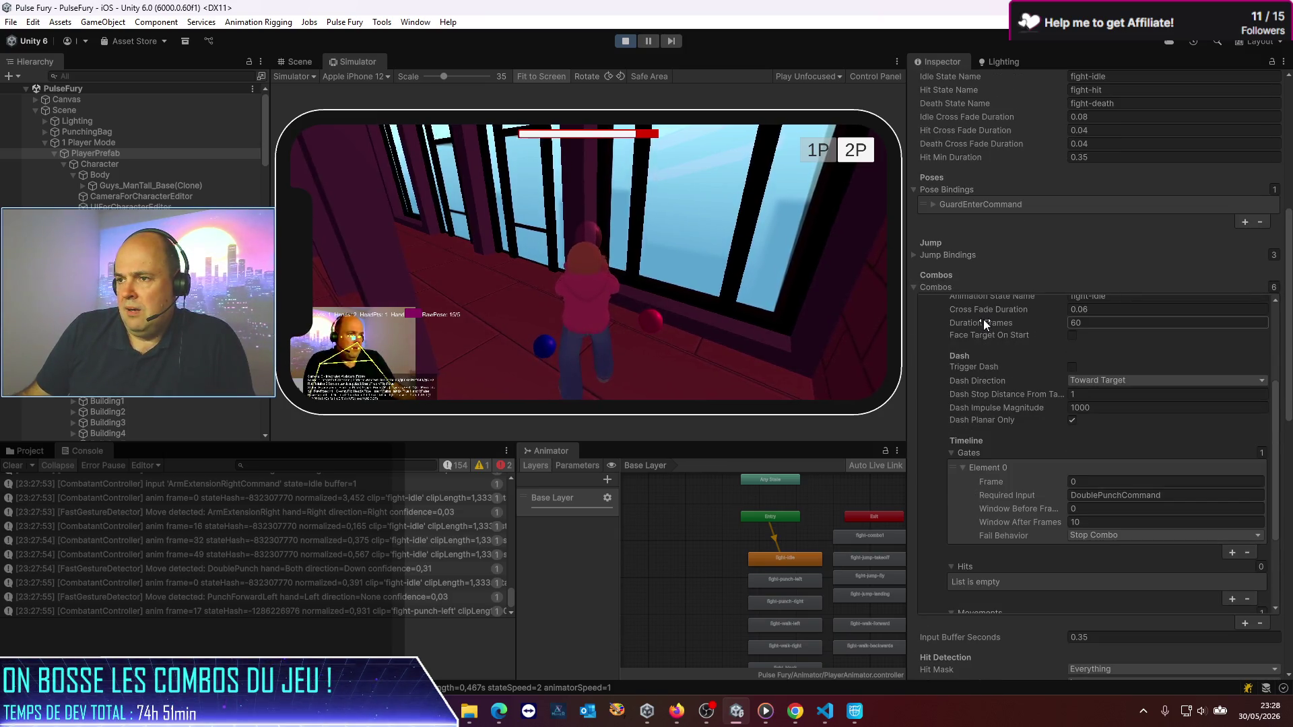
pyautogui.scroll(3, 984, 318)
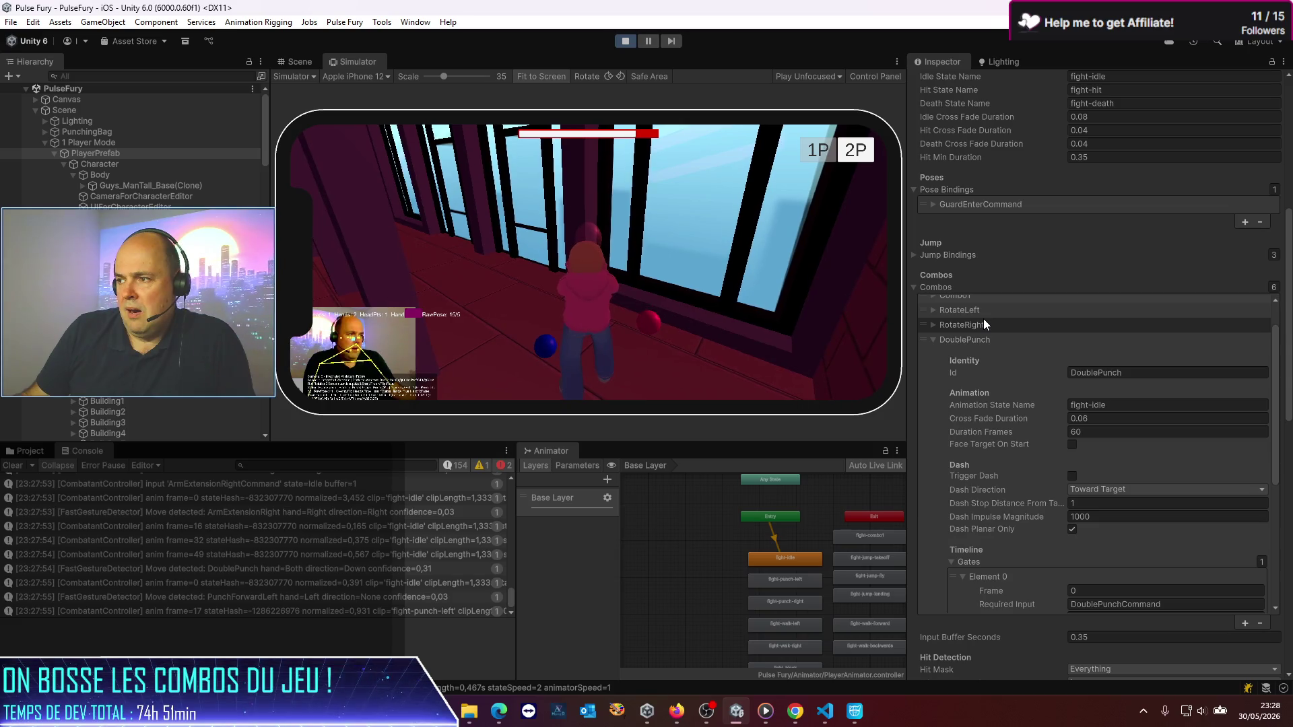
pyautogui.scroll(-2, 984, 318)
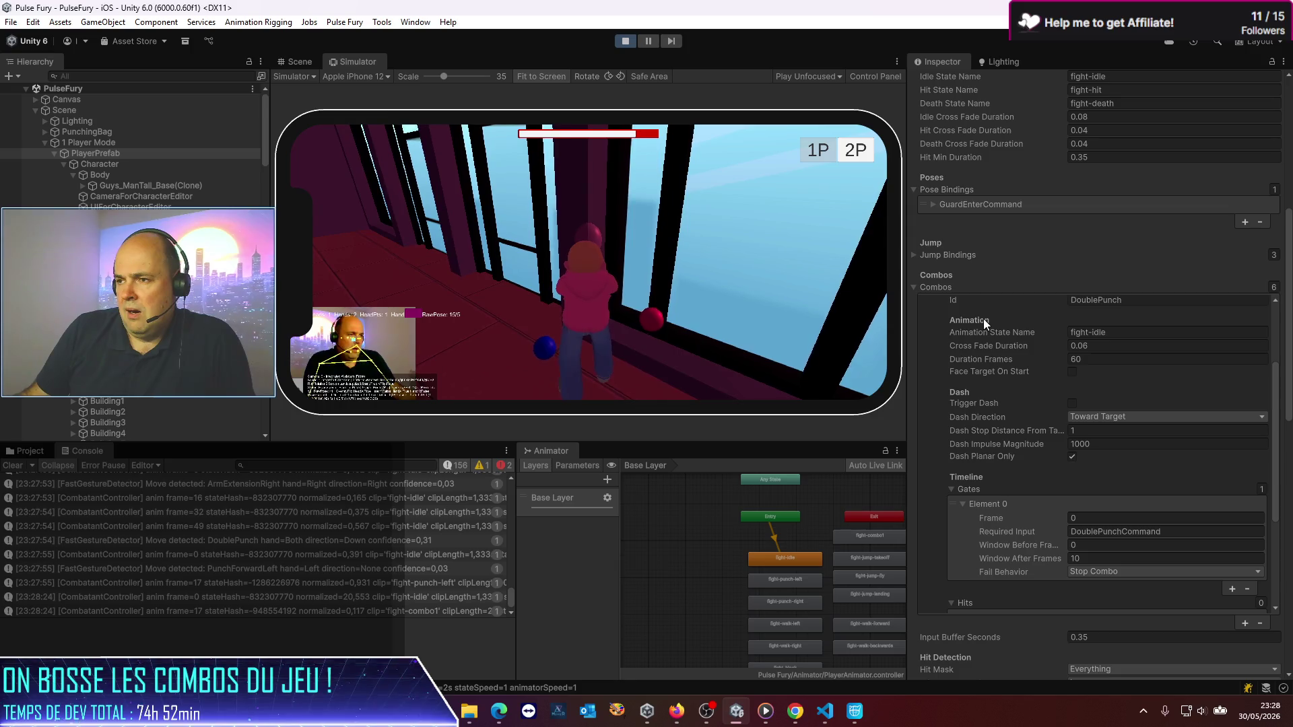
pyautogui.scroll(-3, 983, 318)
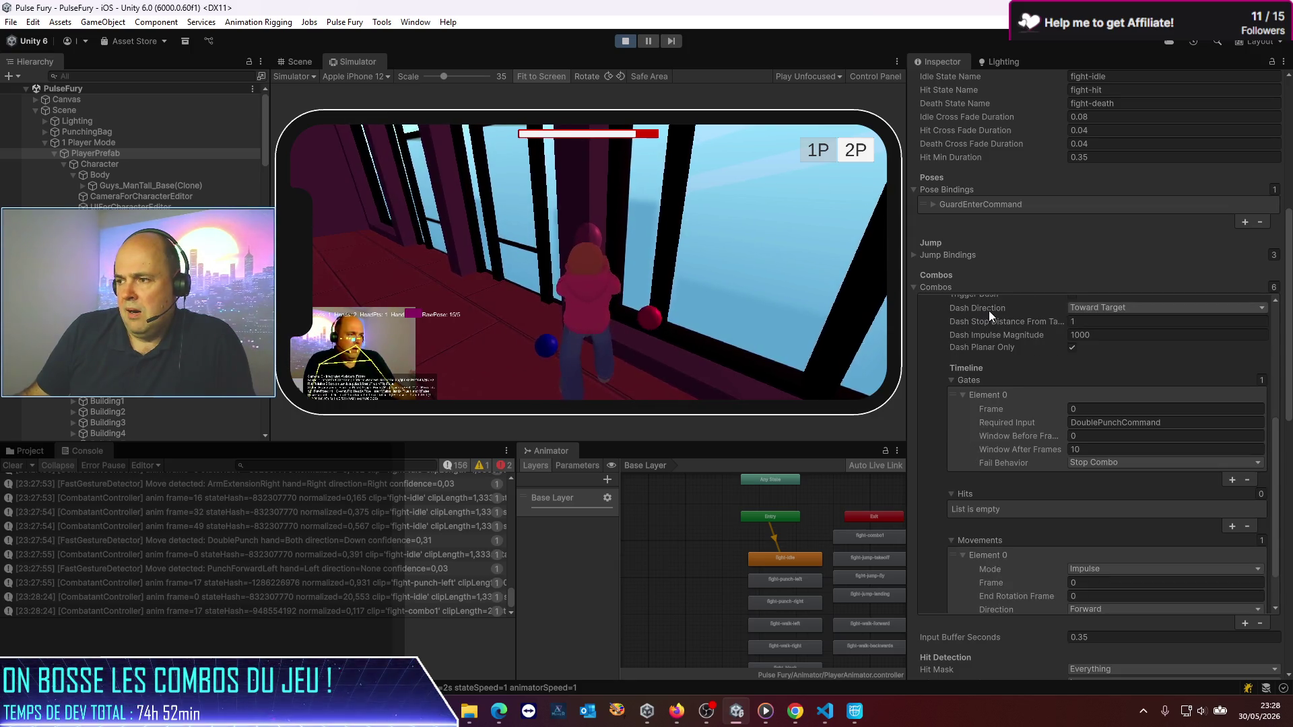
pyautogui.scroll(6, 990, 323)
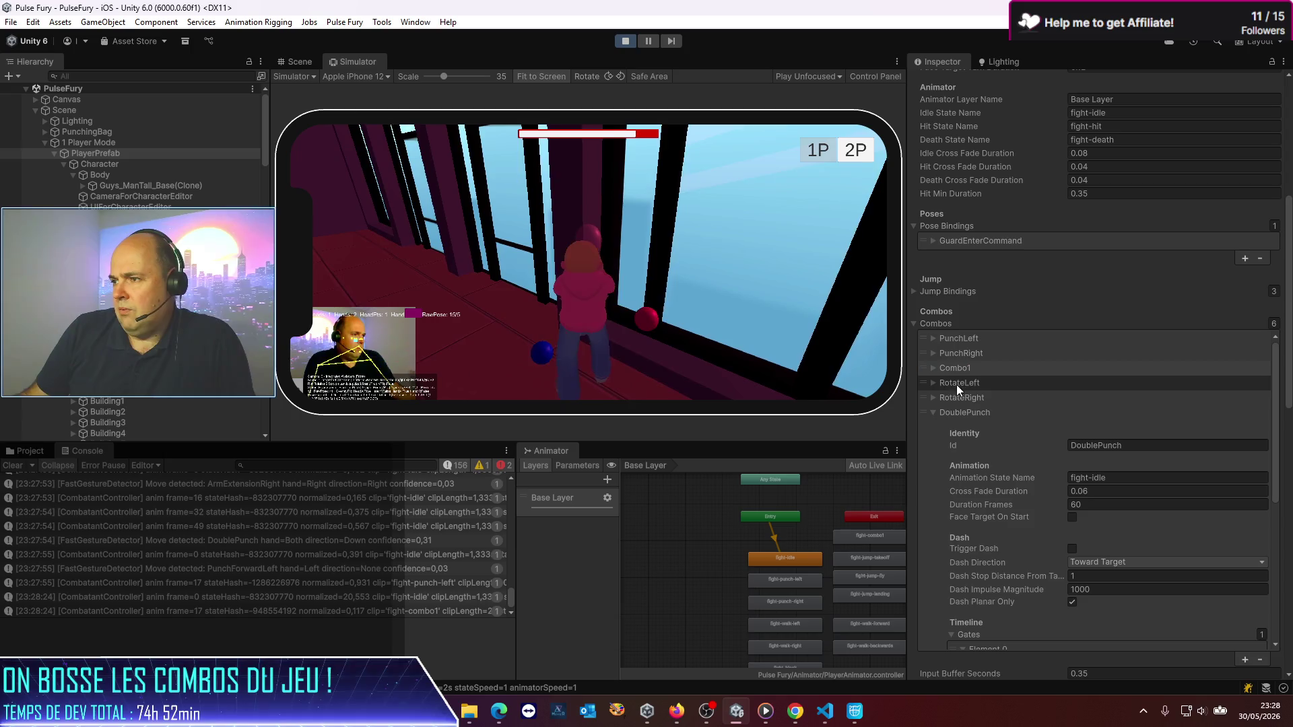
pyautogui.click(934, 369)
pyautogui.scroll(-5, 997, 424)
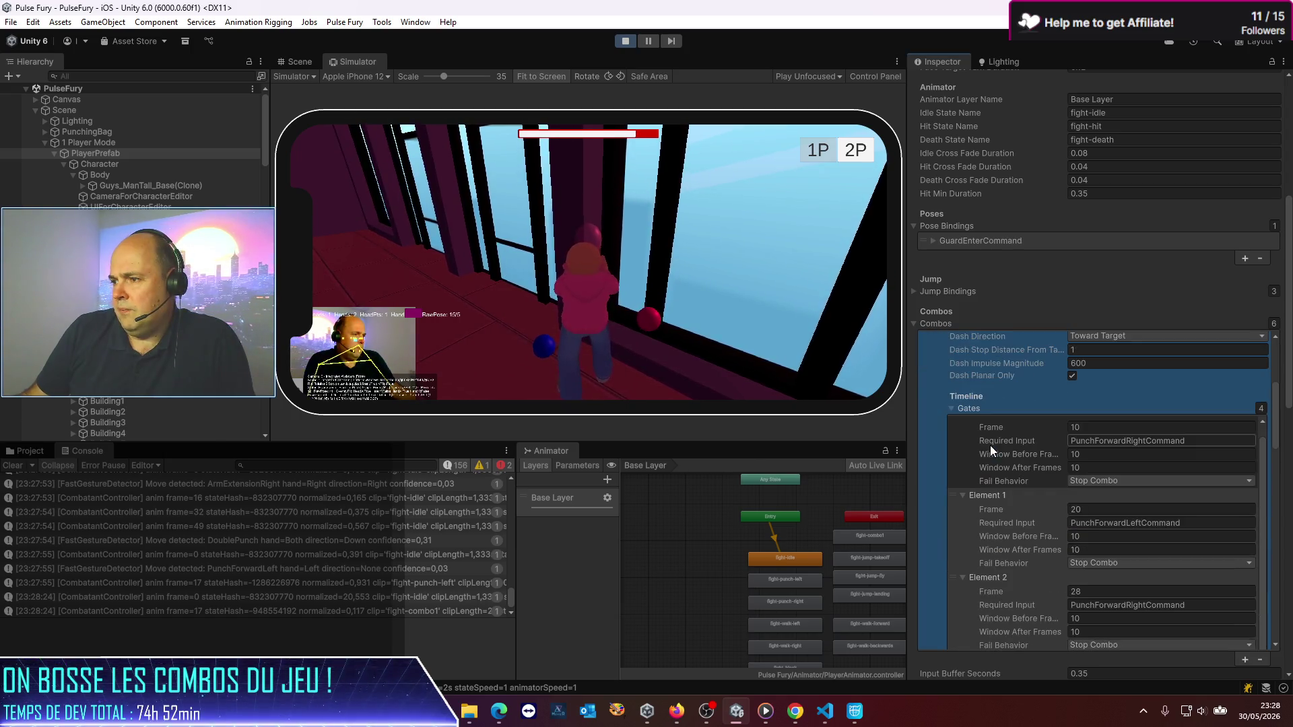
pyautogui.click(1099, 456)
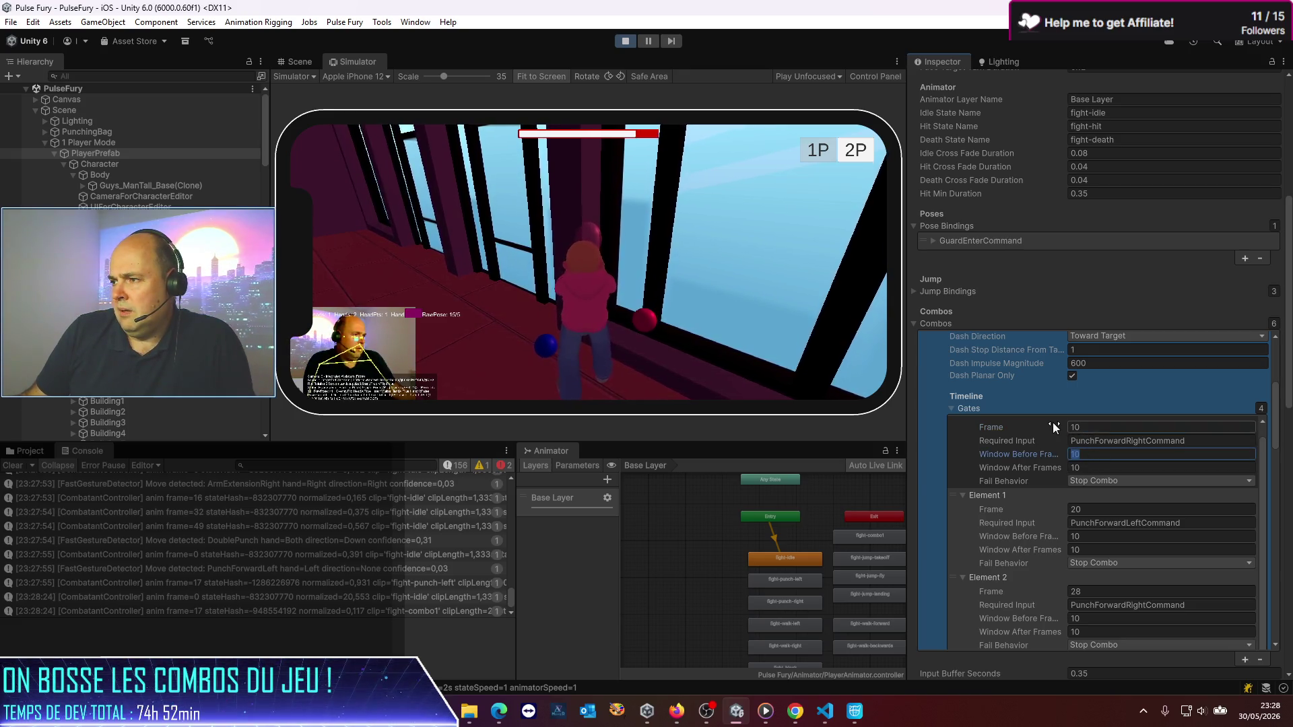
pyautogui.scroll(1, 1053, 422)
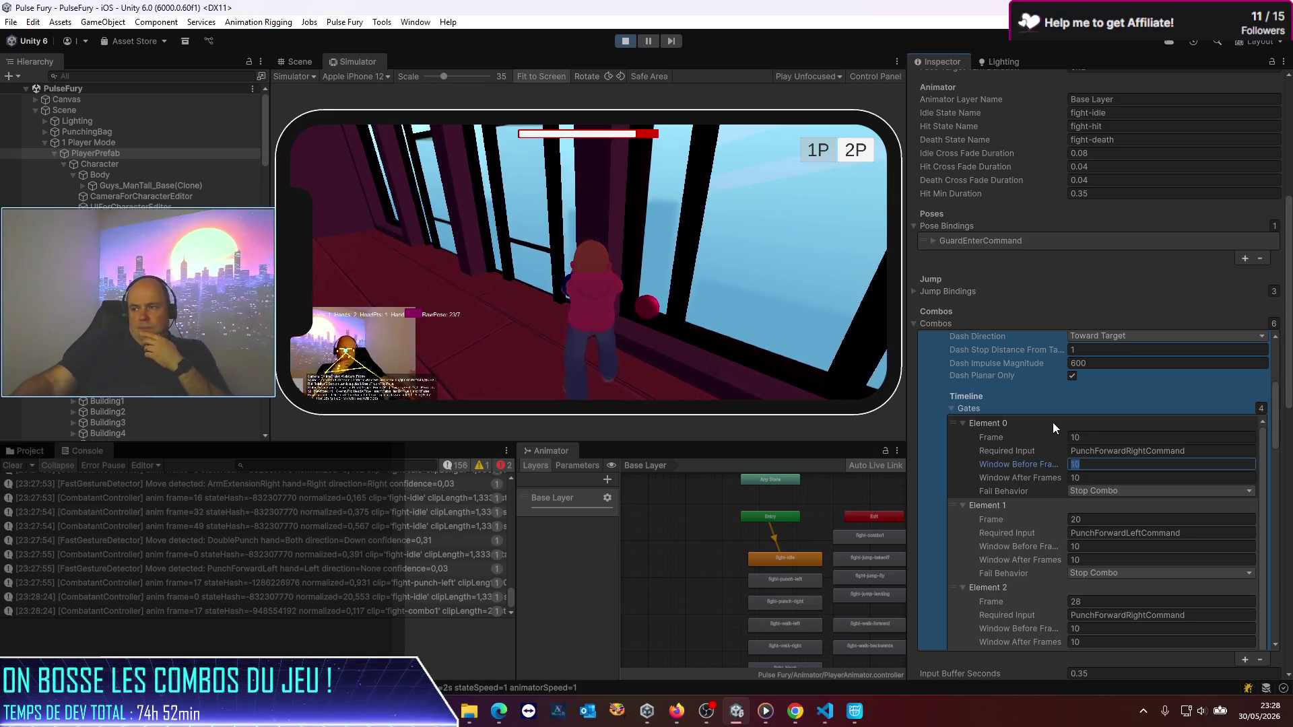
pyautogui.write('10')
pyautogui.click(1124, 474)
pyautogui.write('0')
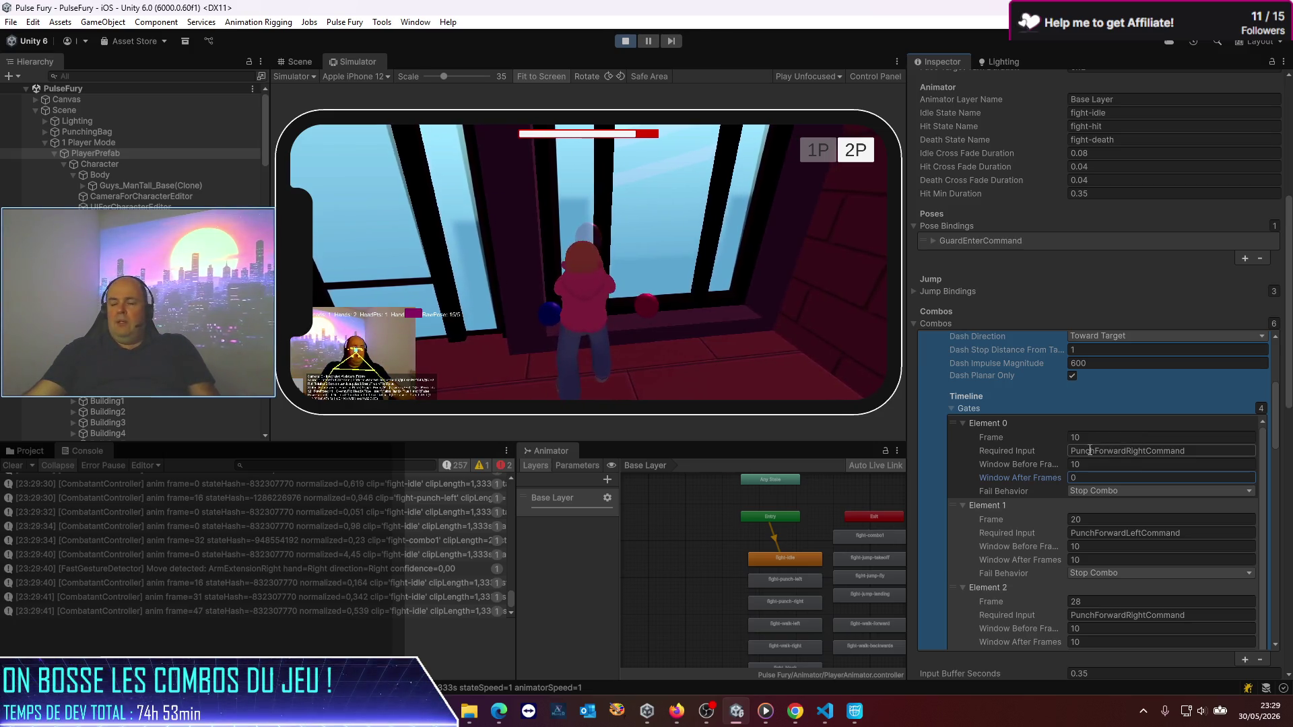
# Step: Scroll the Combos list to compare PunchRight's single gate with Combo1's gates
pyautogui.scroll(6, 991, 394)
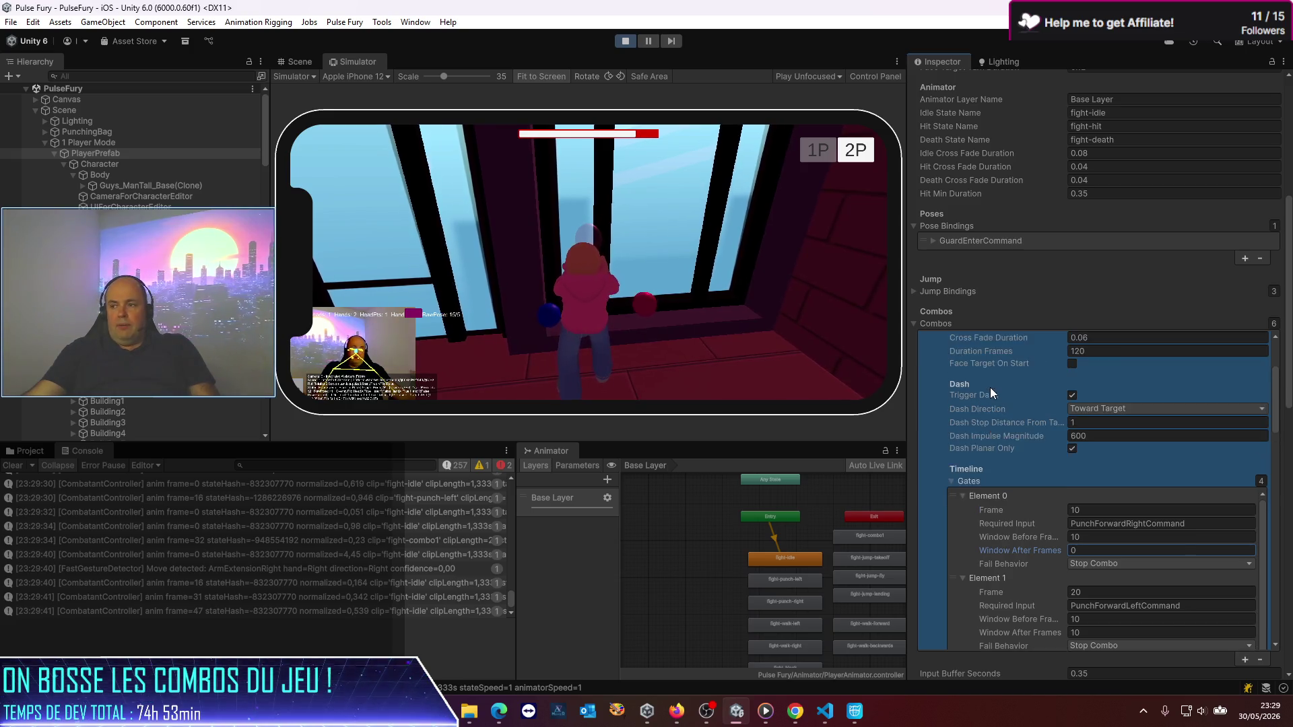
pyautogui.scroll(4, 970, 436)
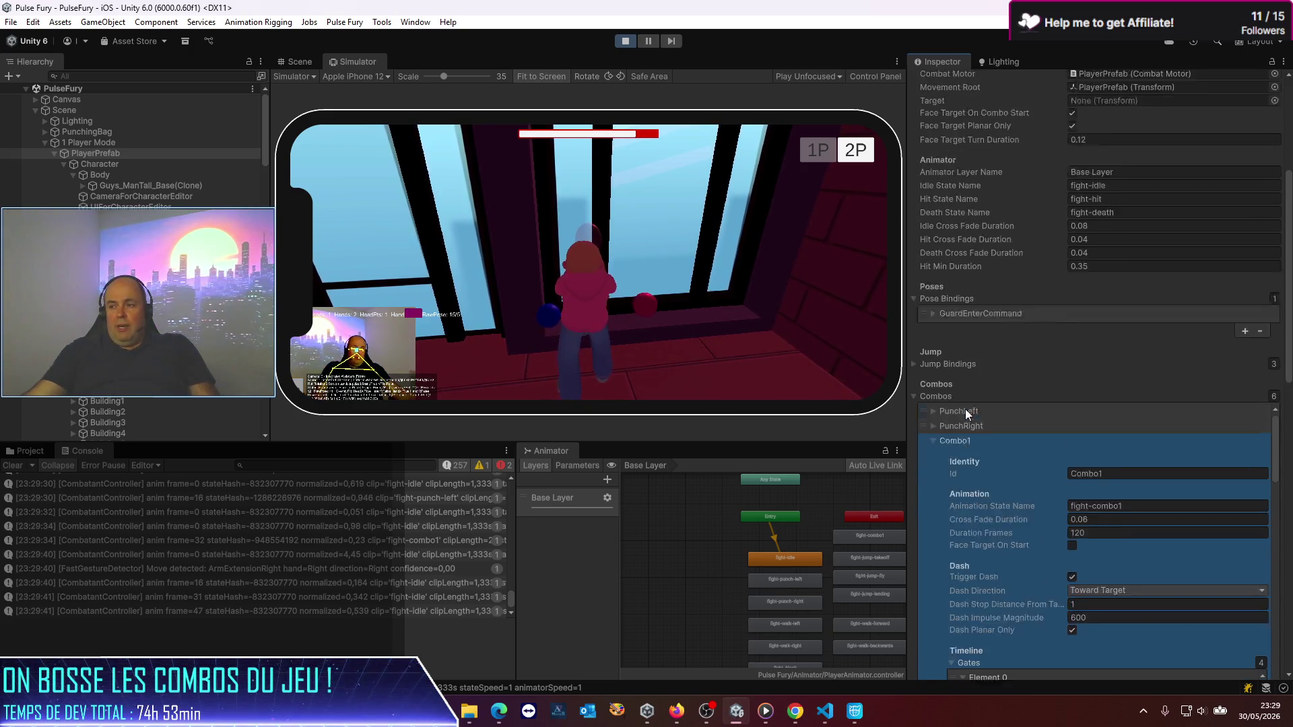
pyautogui.scroll(-5, 933, 459)
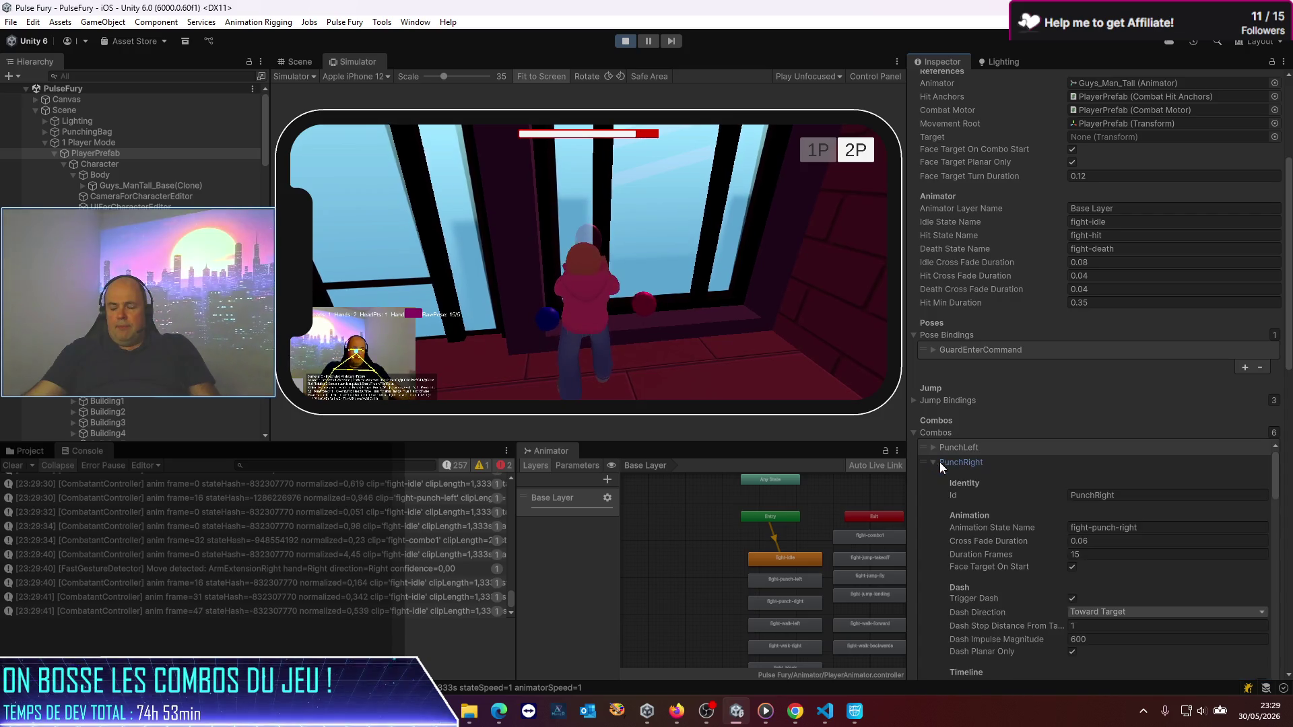
pyautogui.scroll(-3, 1027, 507)
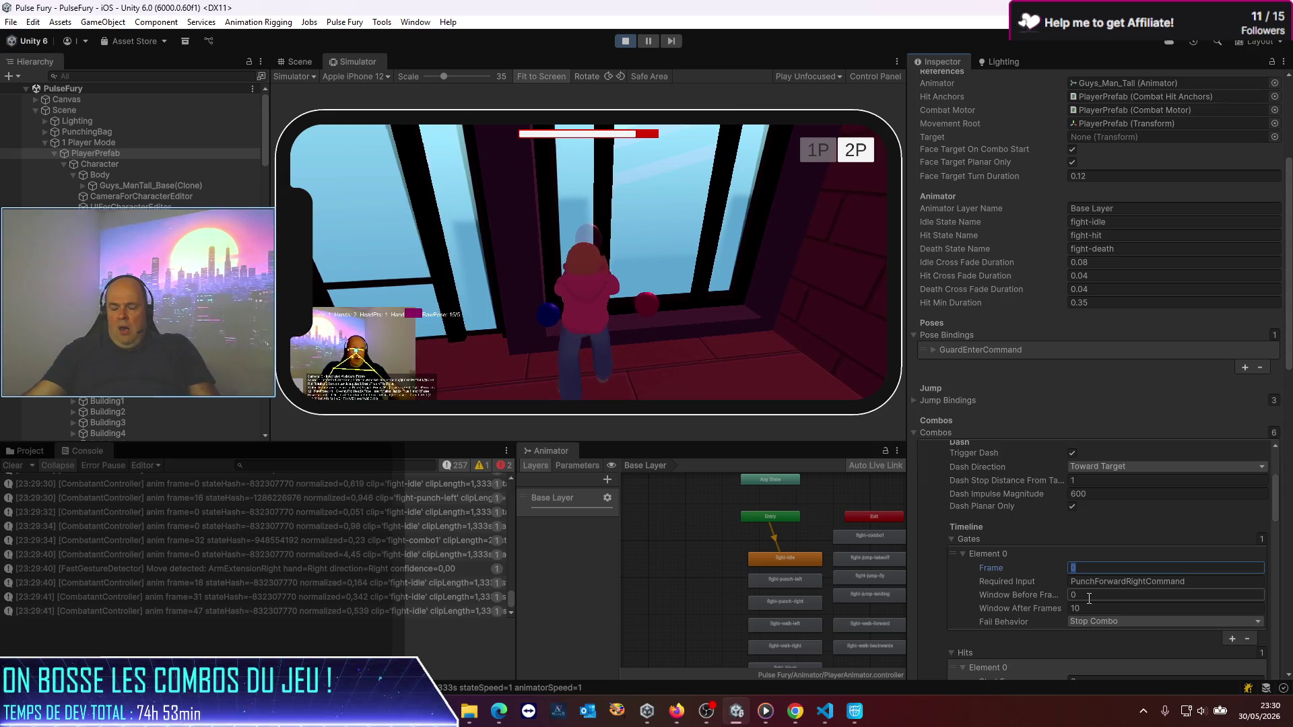
pyautogui.scroll(-5, 977, 583)
pyautogui.scroll(-5, 970, 573)
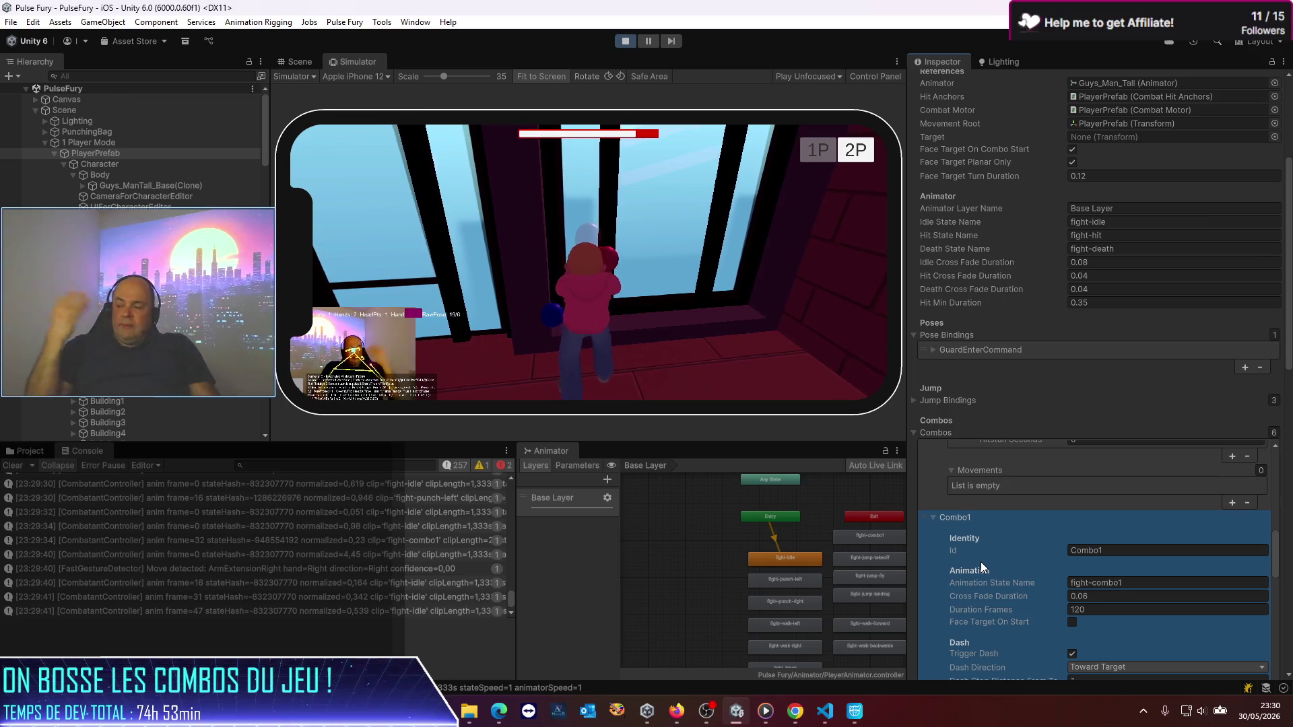
pyautogui.scroll(-2, 982, 572)
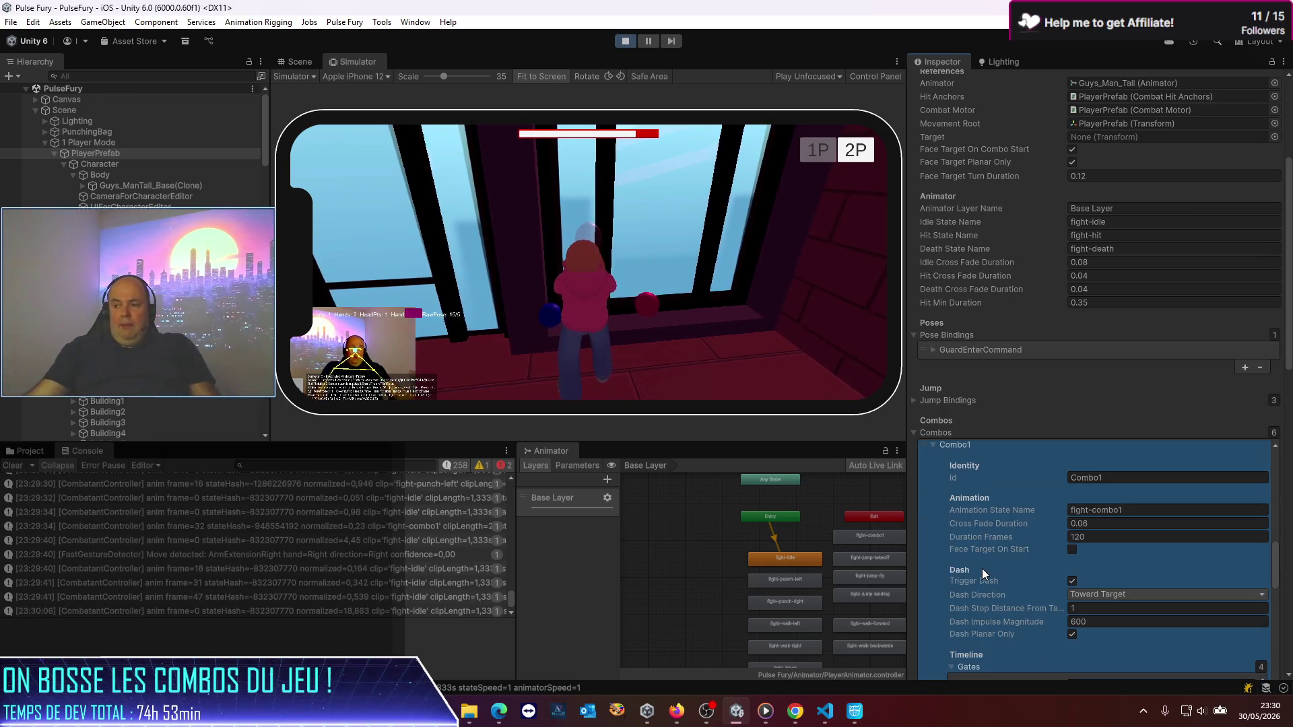
pyautogui.scroll(-3, 1029, 557)
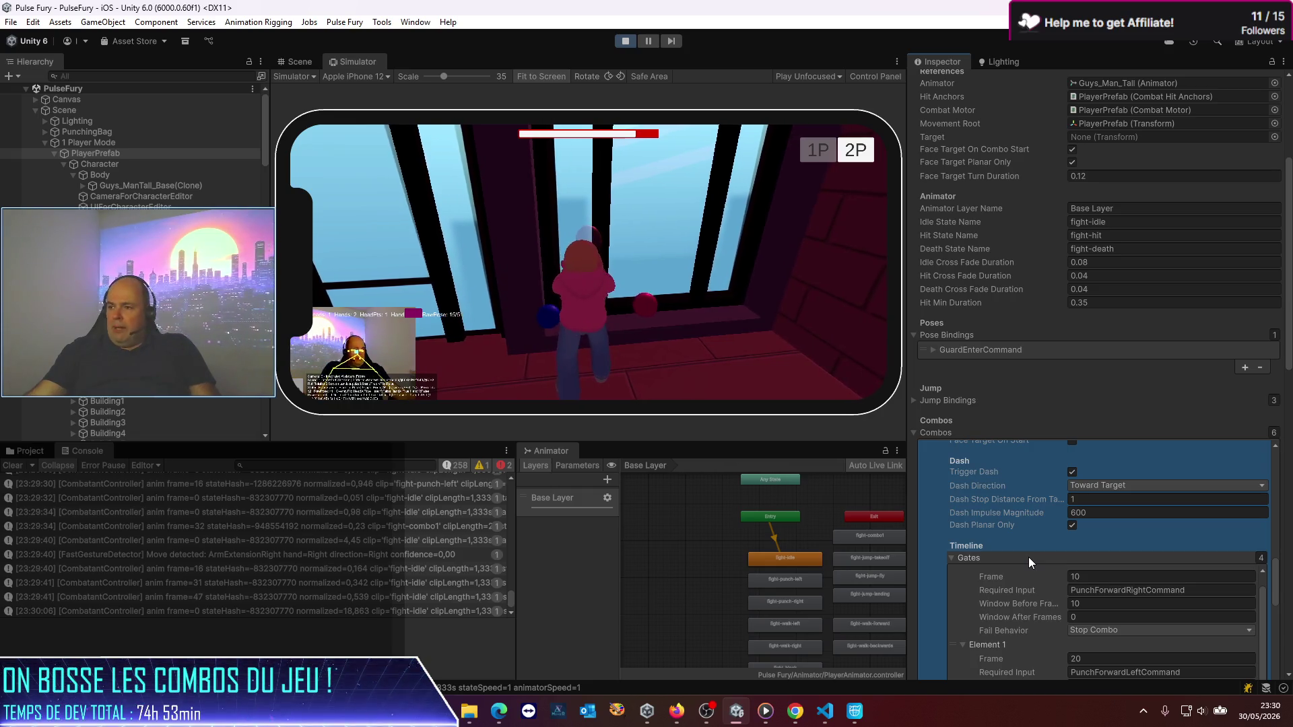
pyautogui.scroll(4, 1029, 556)
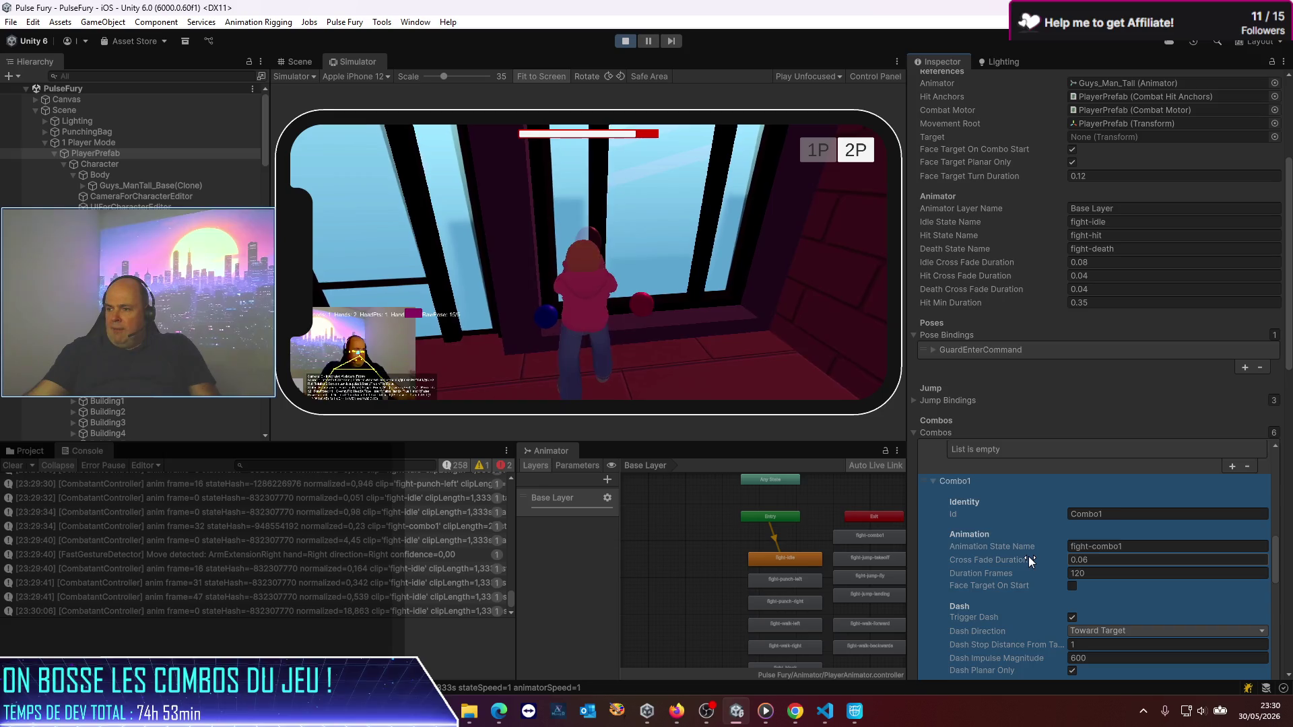
pyautogui.scroll(-3, 1029, 556)
pyautogui.scroll(-1, 1073, 568)
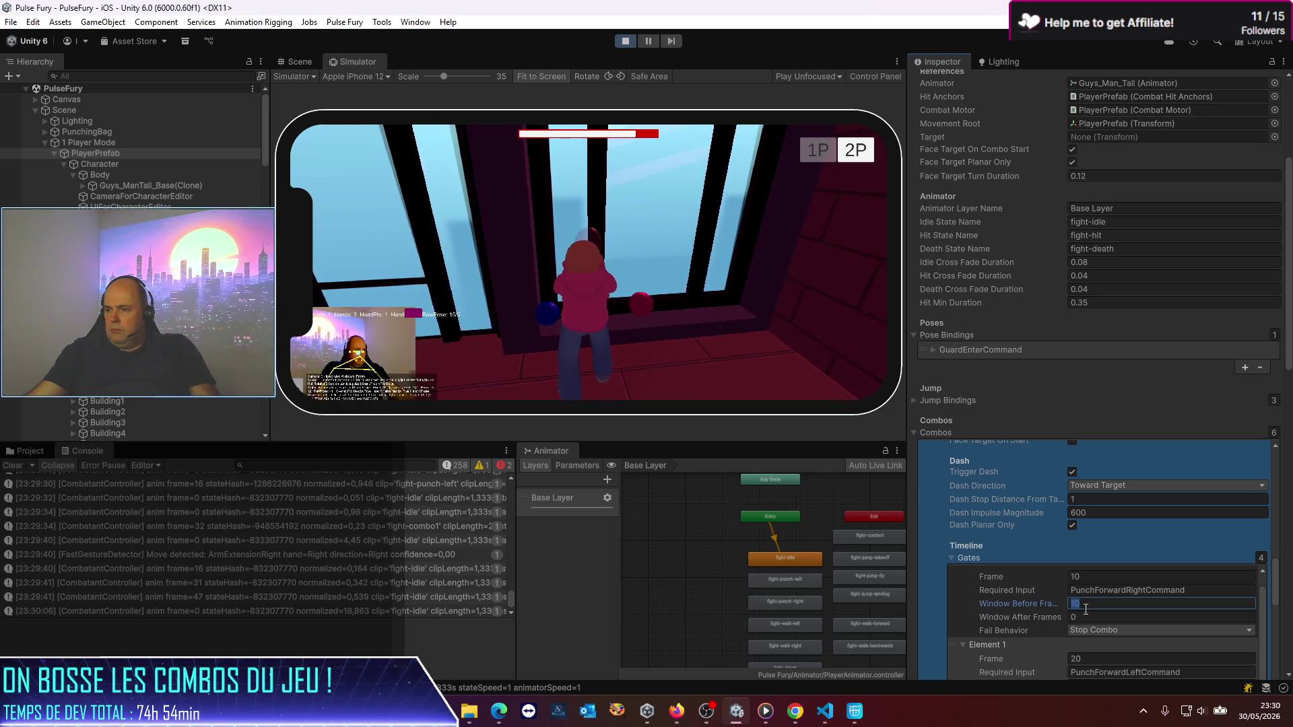
pyautogui.click(1089, 613)
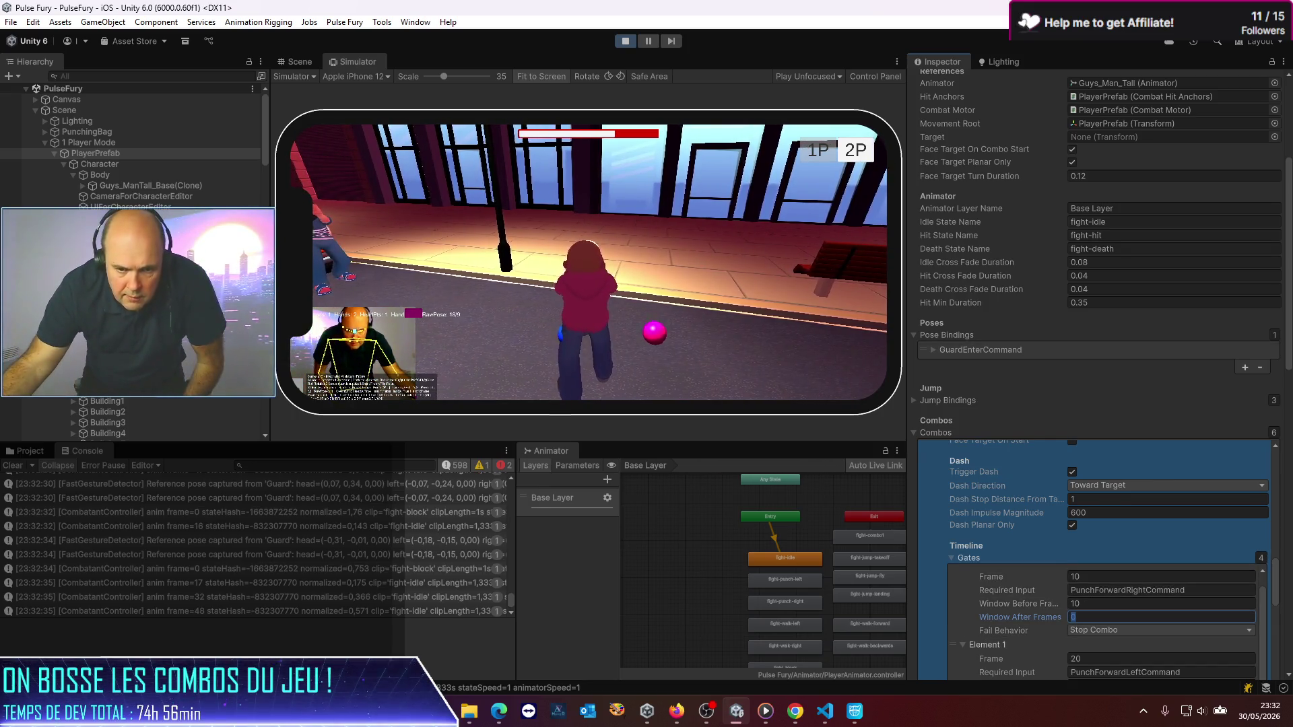
# Step: Dismiss the Realtek audio device popup with OK and return to Unity
pyautogui.hotkey('alt', 'Tab')
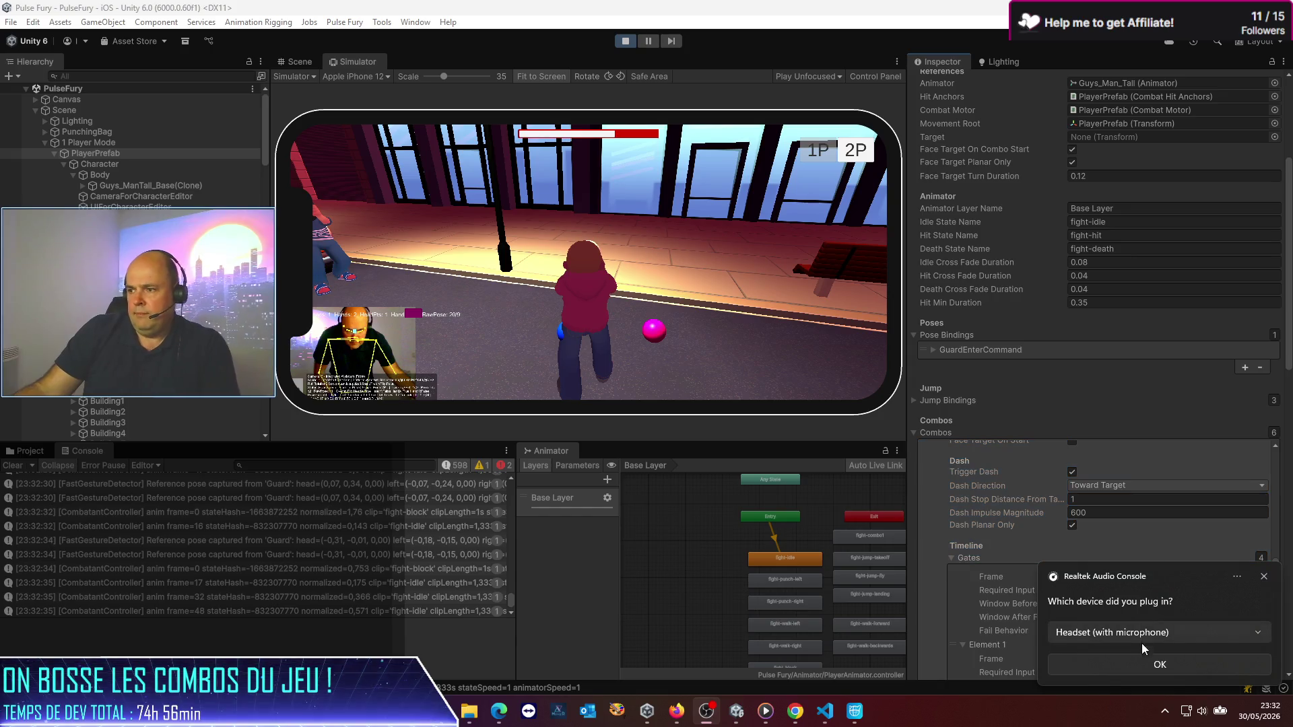
pyautogui.click(1145, 664)
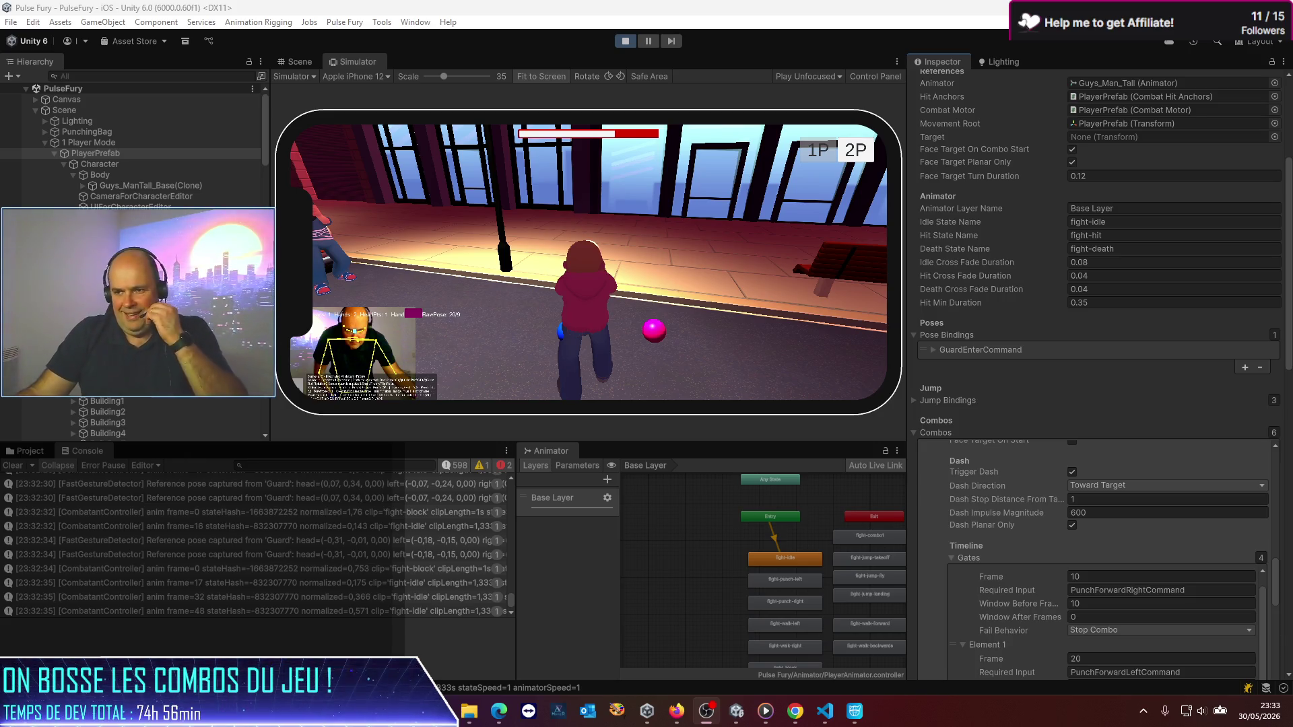
pyautogui.hotkey('alt', 'Tab')
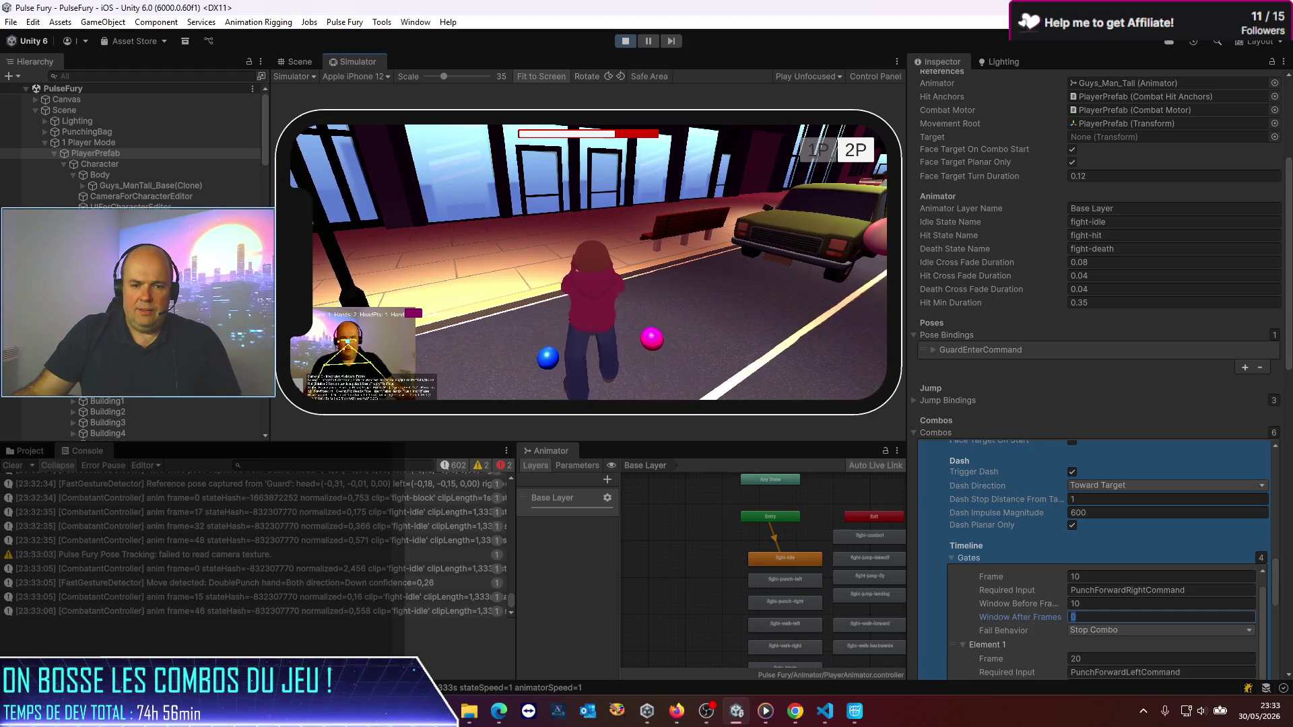
# Step: Open the DoublePunch move-detected log entry's LogMove source in VS Code, then return to Unity
pyautogui.hotkey('alt', 'Tab')
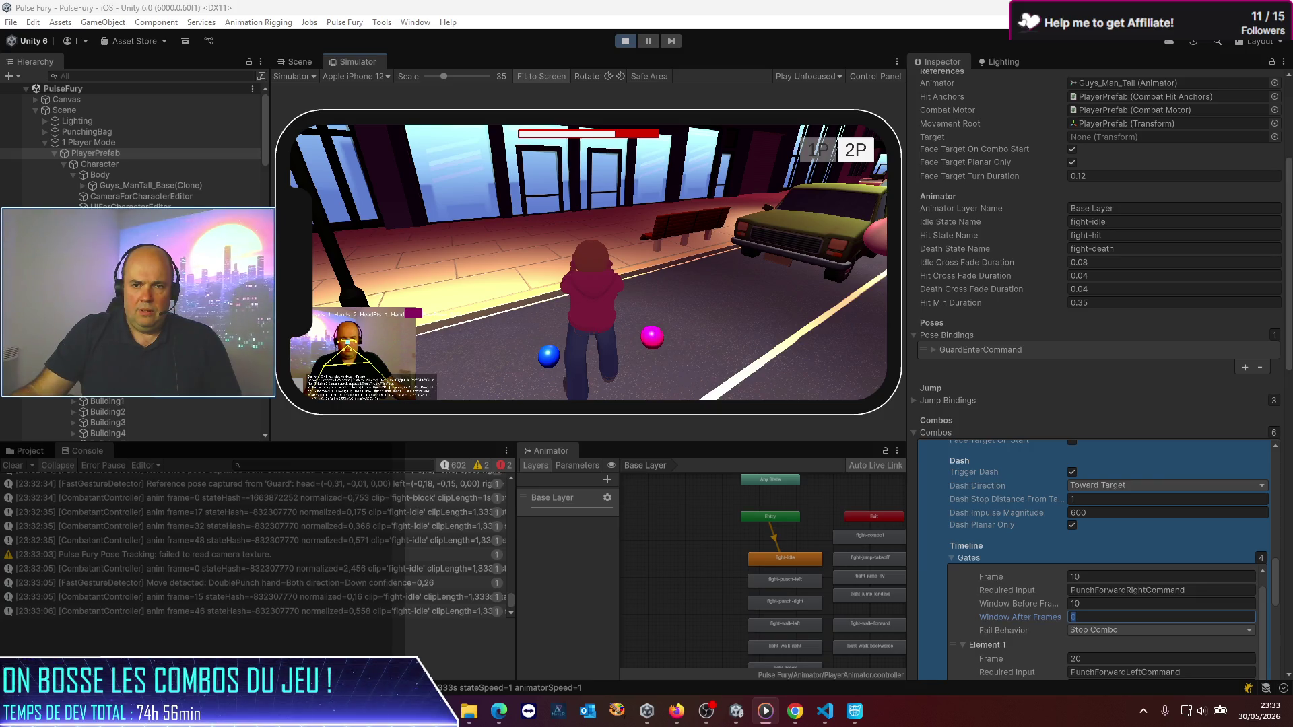
pyautogui.hotkey('alt', 'Tab')
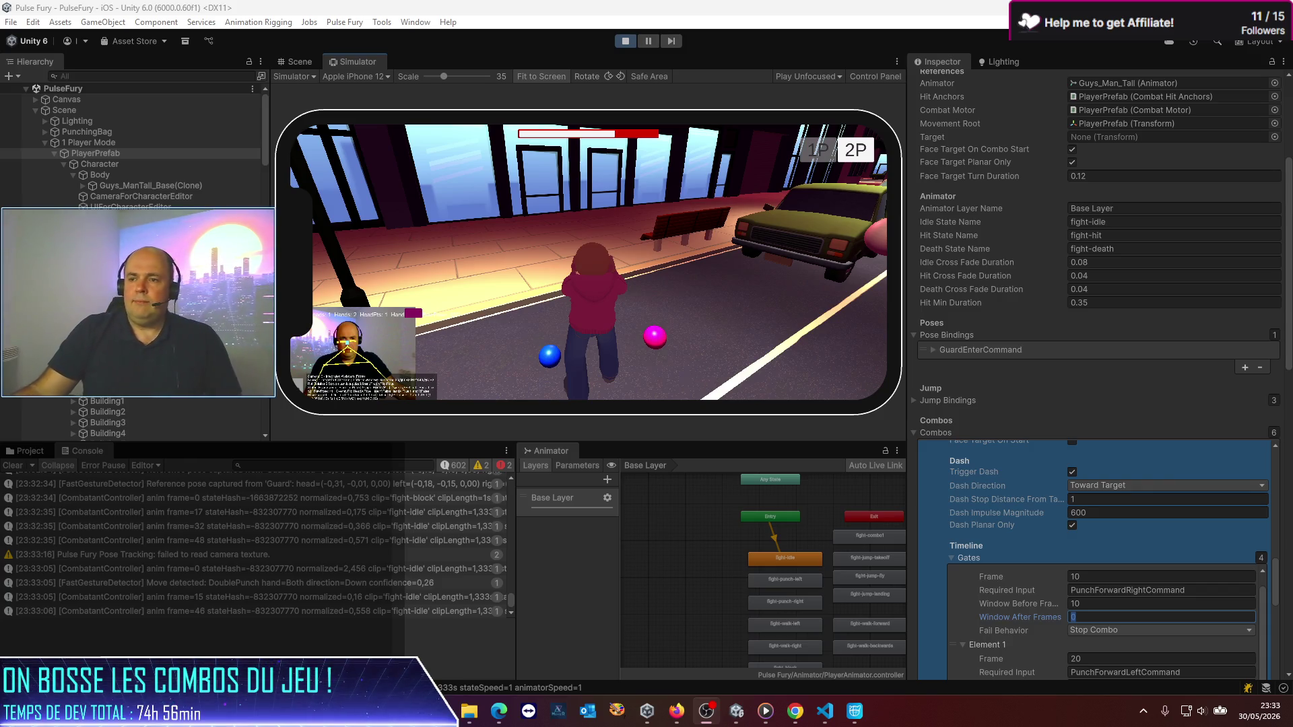
pyautogui.hotkey('alt', 'Tab')
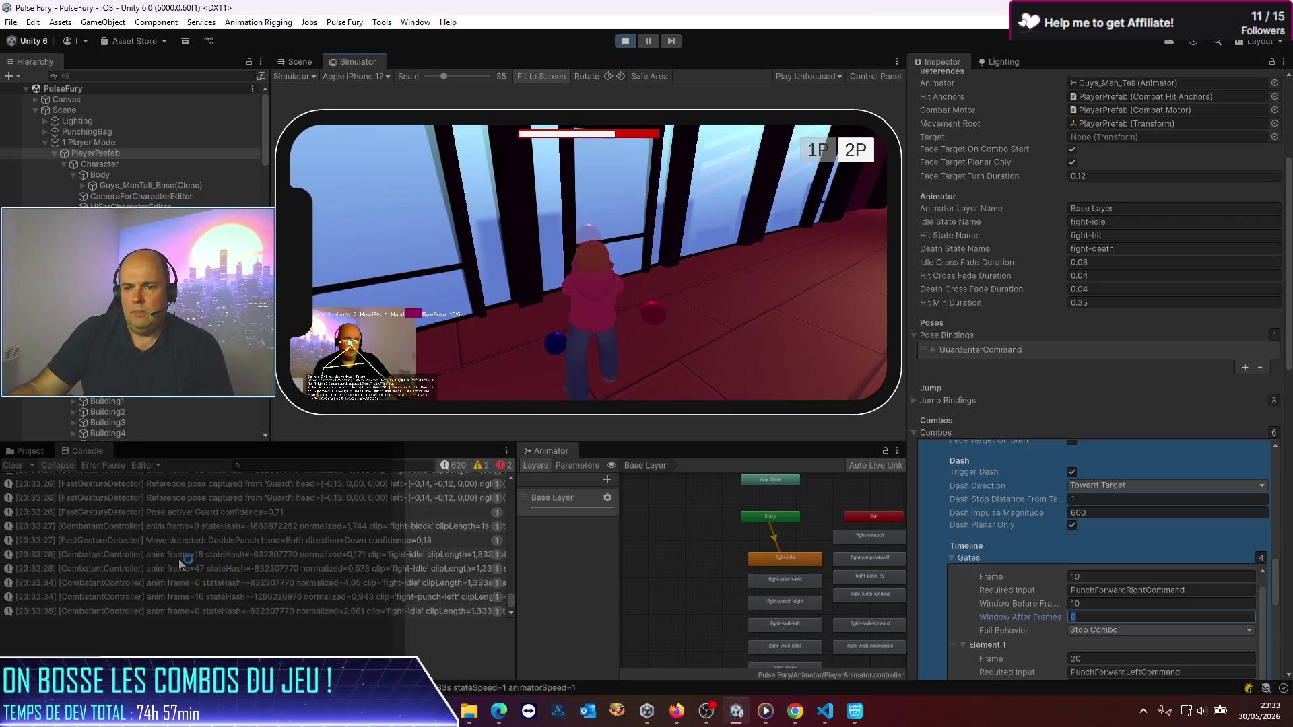
pyautogui.click(119, 540)
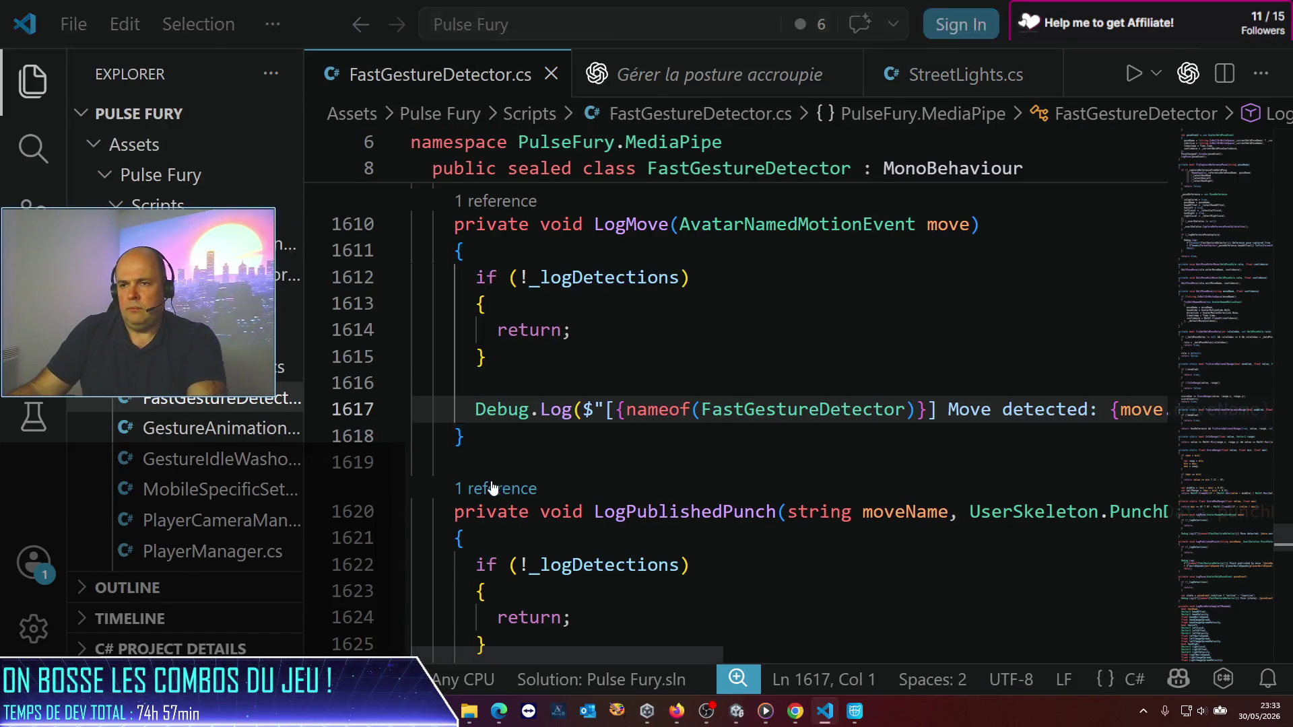
pyautogui.hotkey('alt', 'Tab')
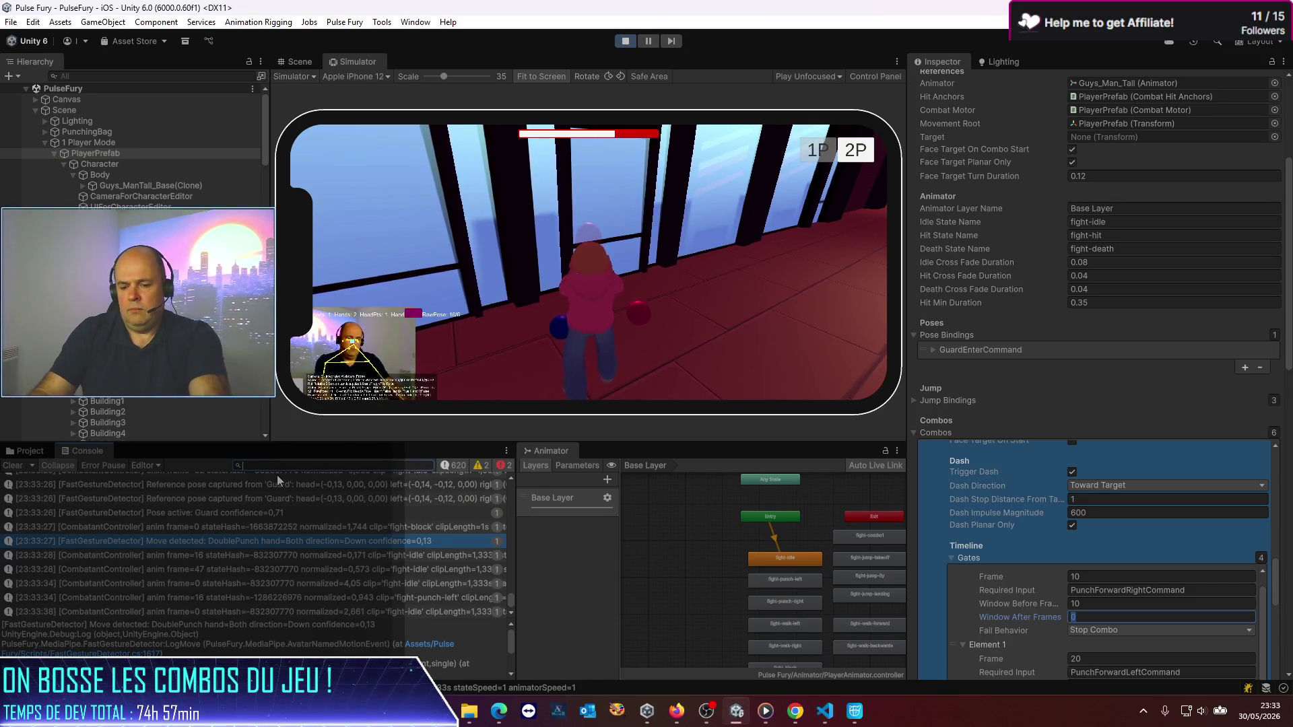
# Step: Filter the Console for 'FastGes' and view the Guard and DoublePunch log entries
pyautogui.write('FastGes')
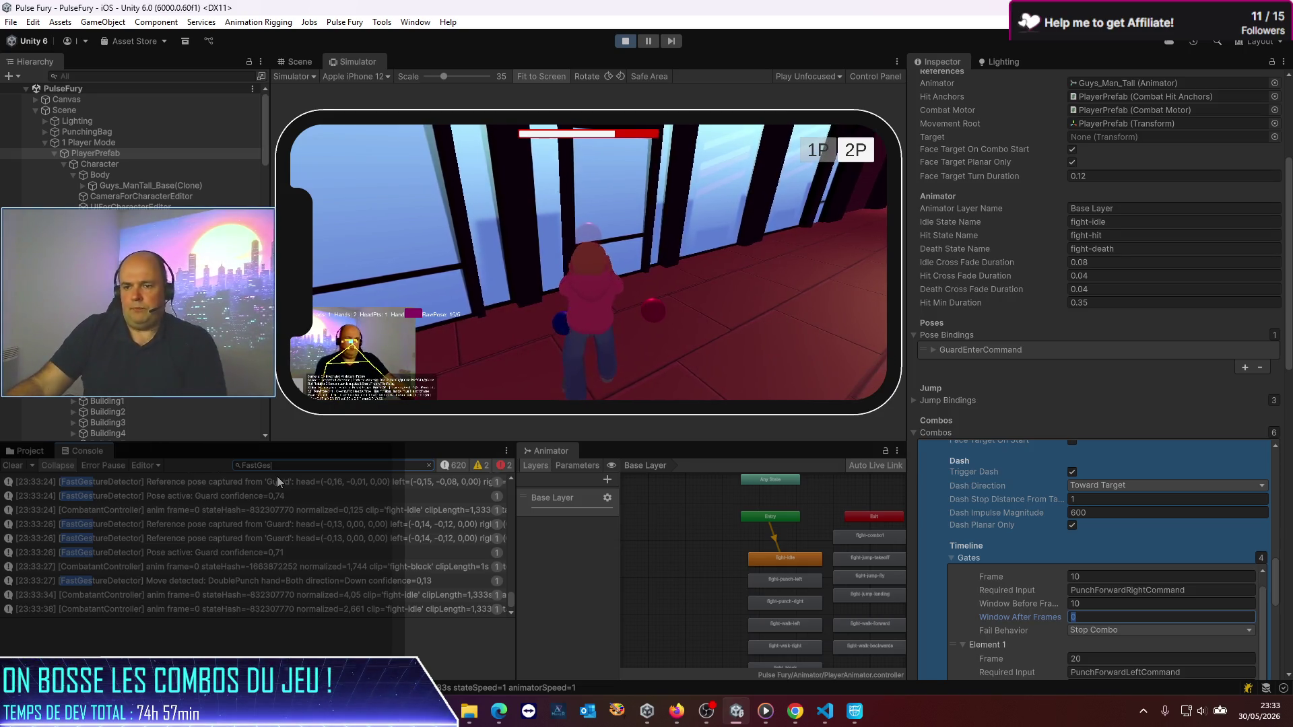
pyautogui.click(191, 551)
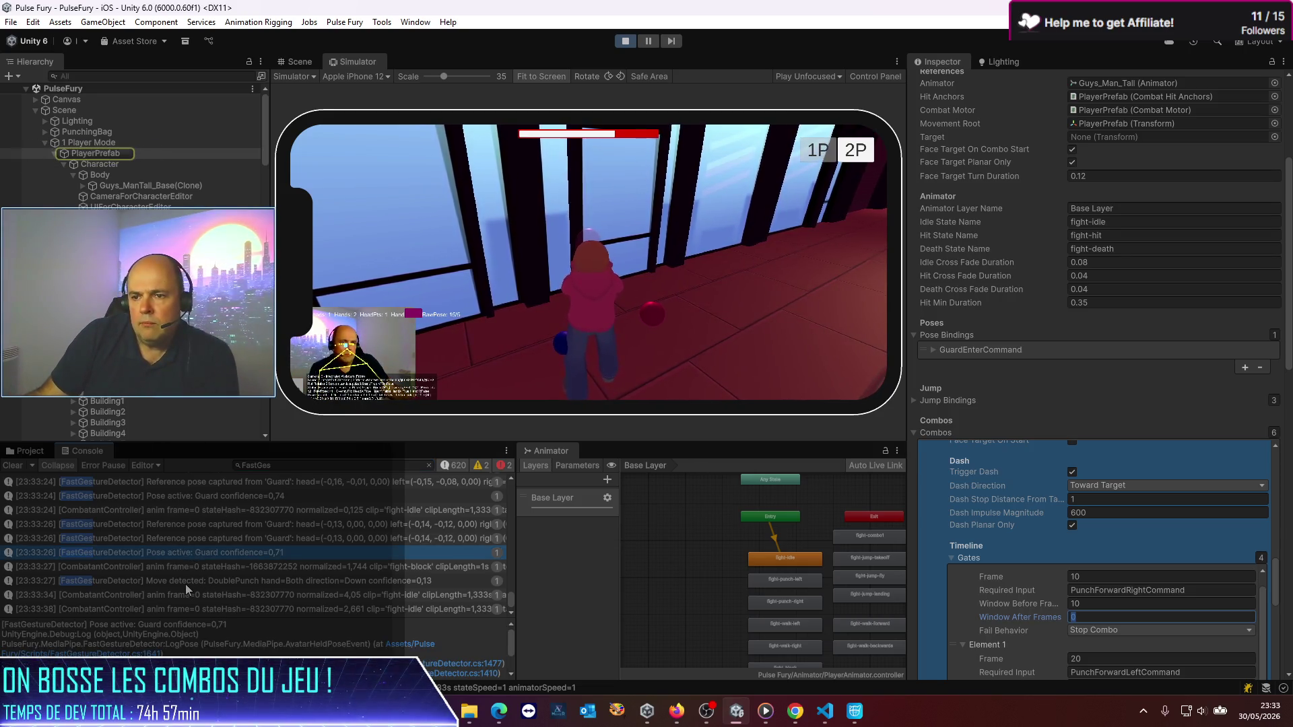
pyautogui.click(185, 583)
pyautogui.scroll(-15, 1085, 379)
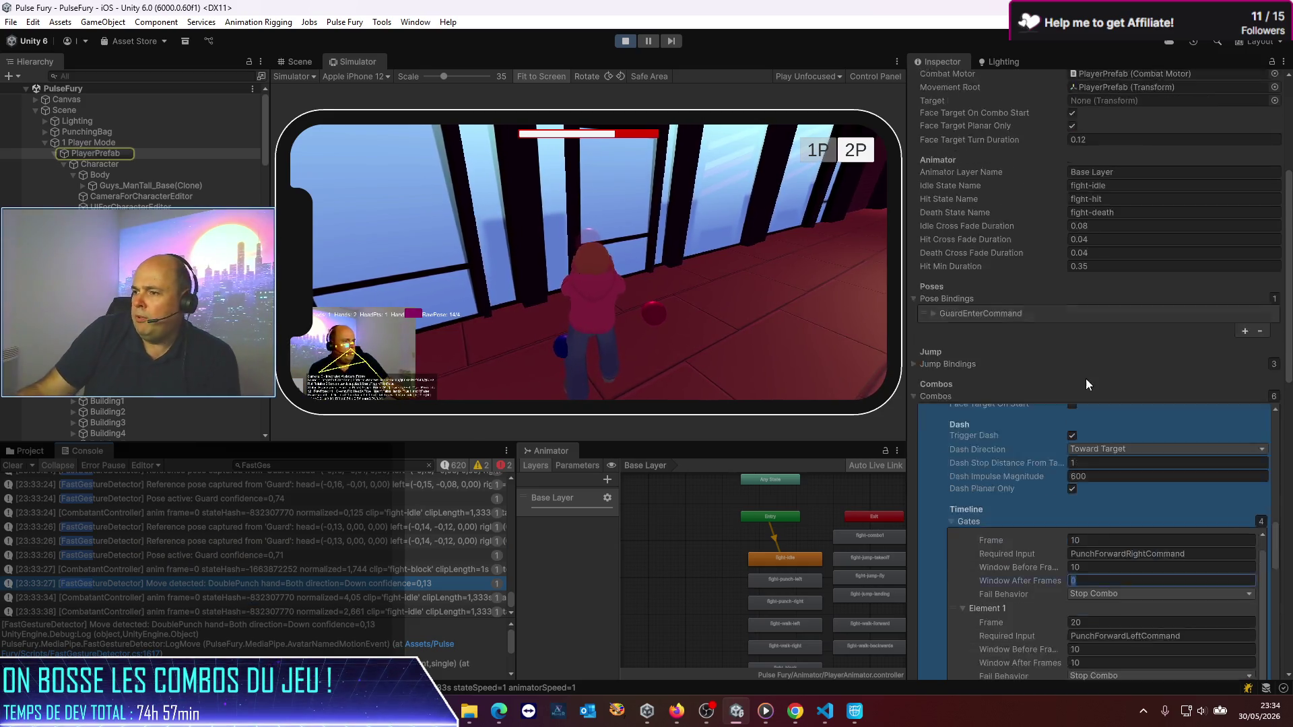
pyautogui.scroll(-20, 1218, 600)
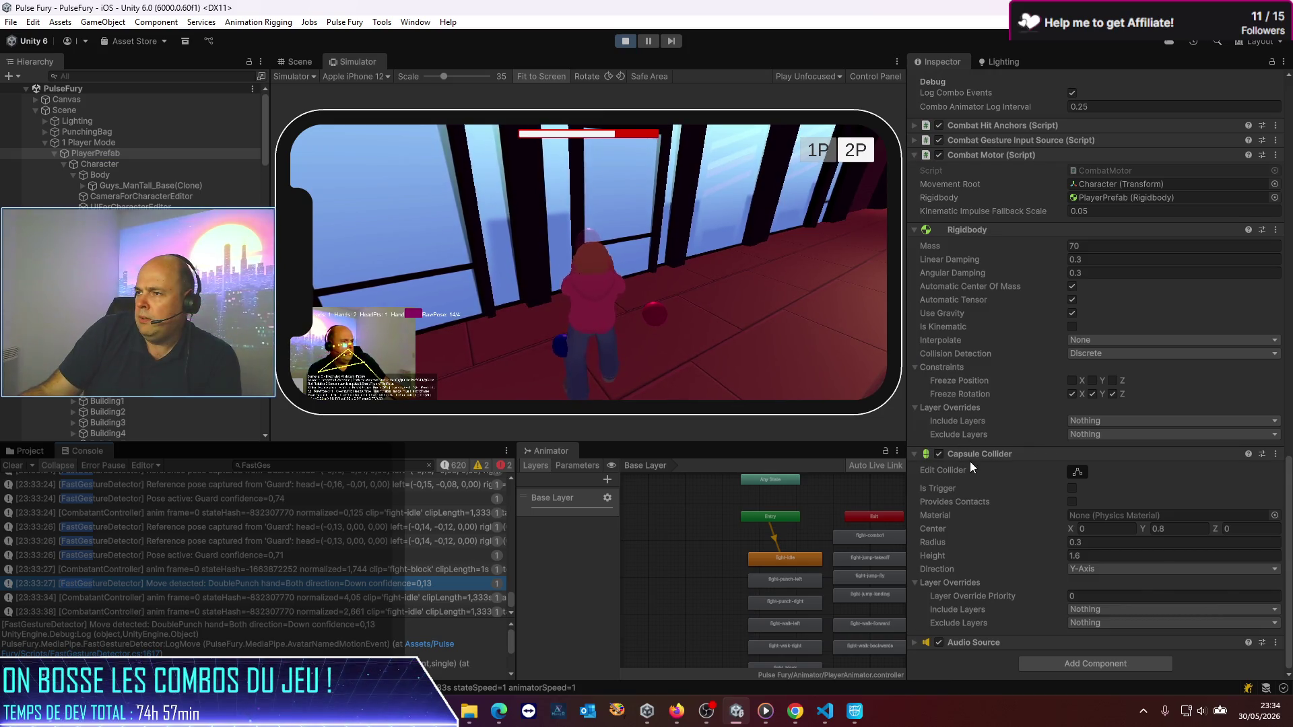
pyautogui.scroll(4, 970, 462)
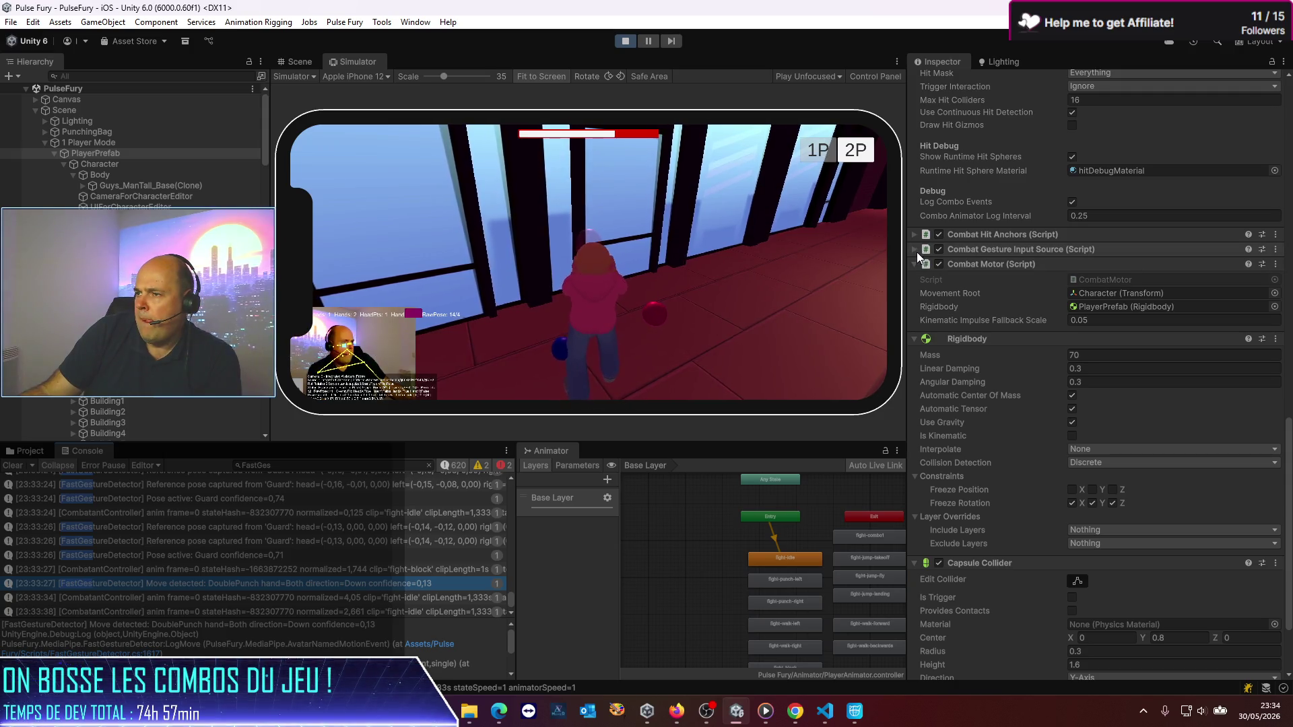
# Step: Expand Combat Gesture Input Source and check DoublePunch's DoublePunchCommand binding
pyautogui.click(915, 249)
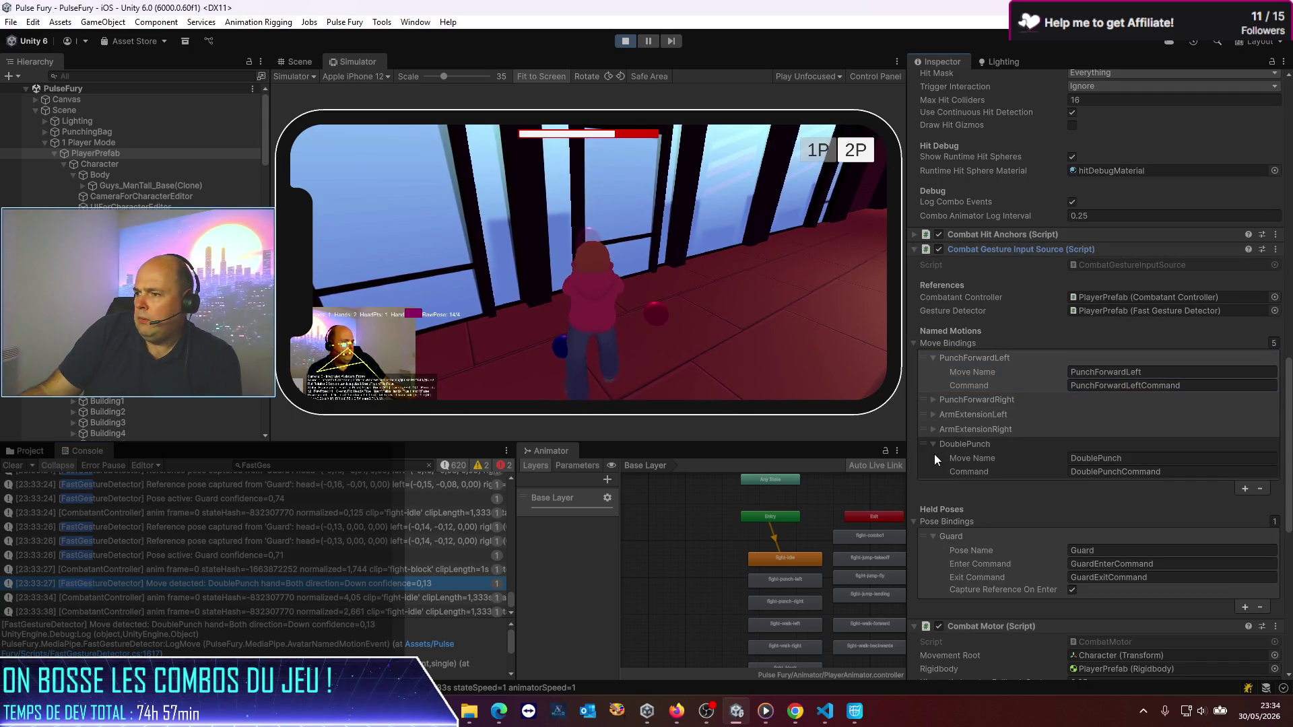
pyautogui.scroll(-3, 935, 455)
pyautogui.click(1105, 399)
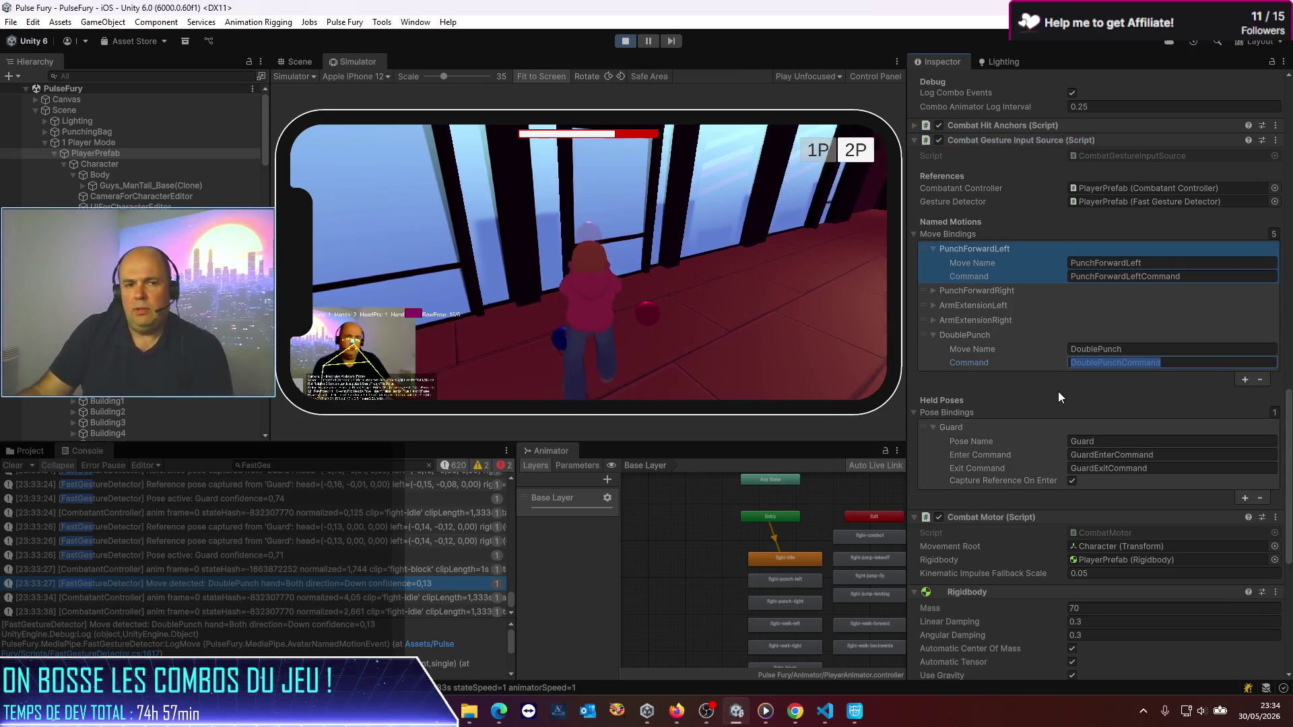
pyautogui.scroll(10, 1058, 225)
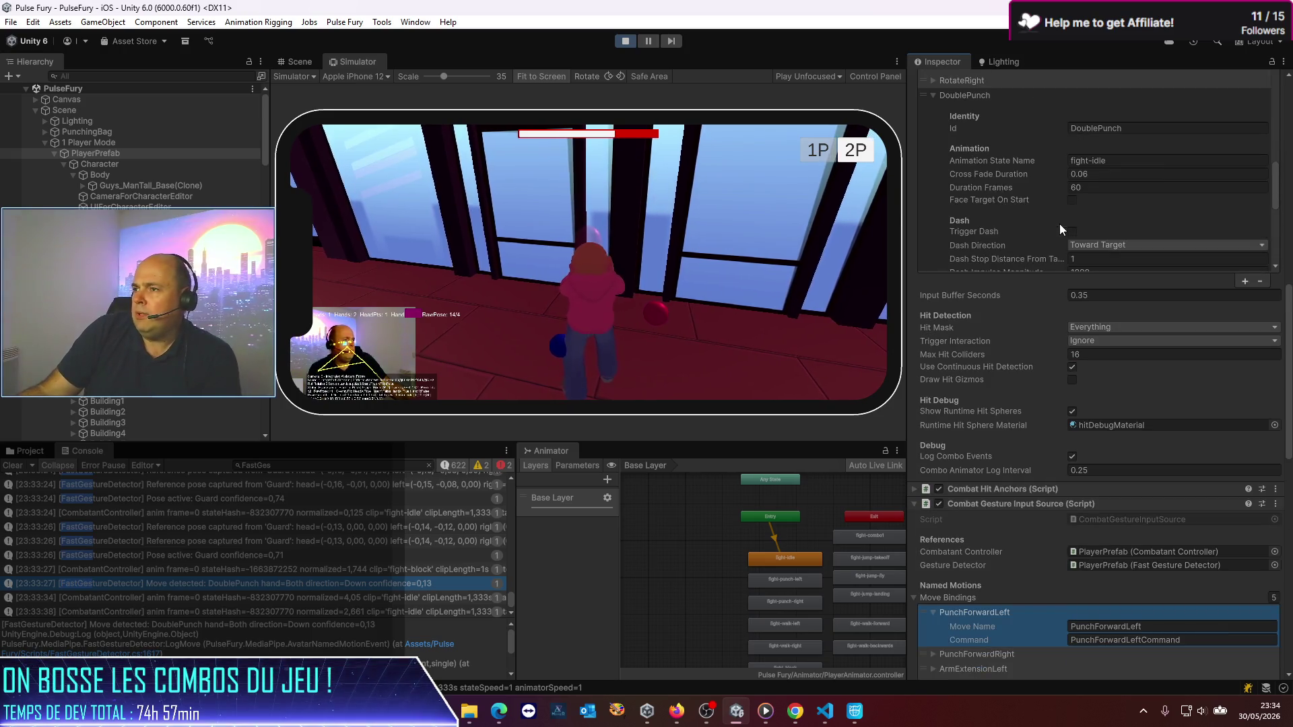
# Step: Change Window After Frames from 10 to 20 on DoublePunch's DoublePunchCommand gate (Element 0)
pyautogui.scroll(2, 1006, 333)
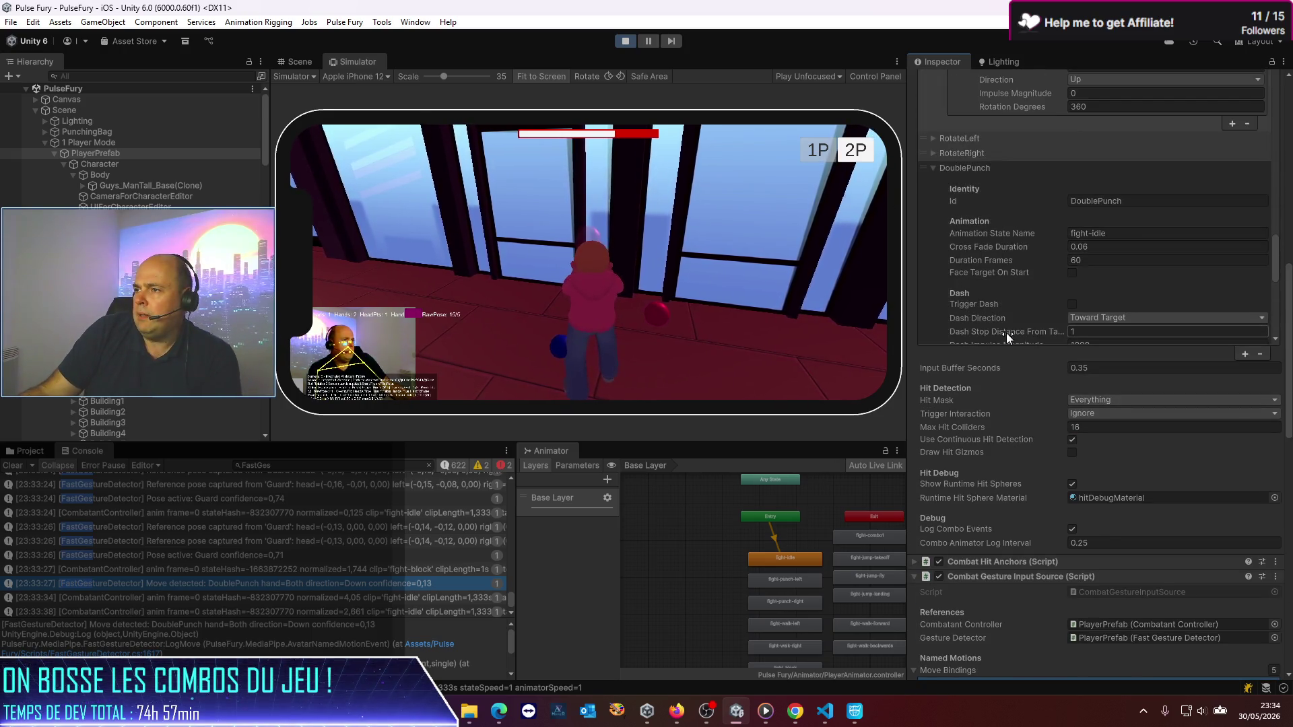
pyautogui.scroll(2, 1070, 249)
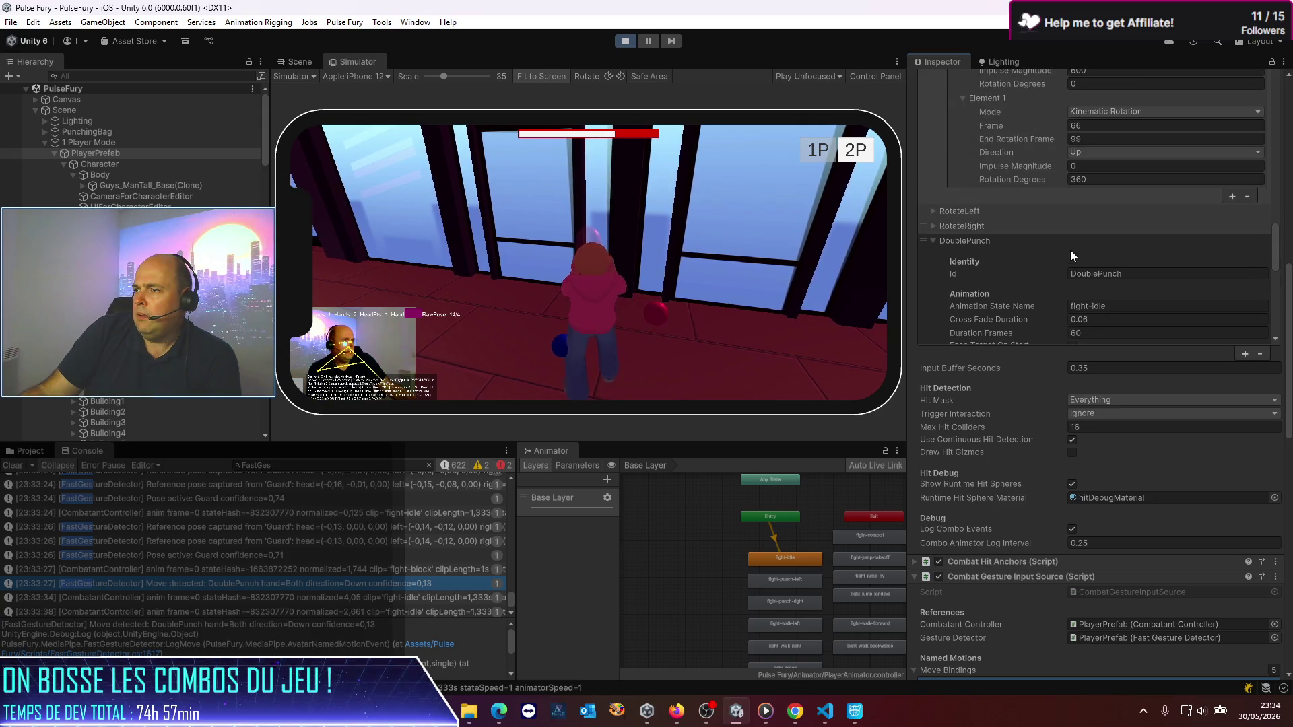
pyautogui.scroll(-6, 1071, 254)
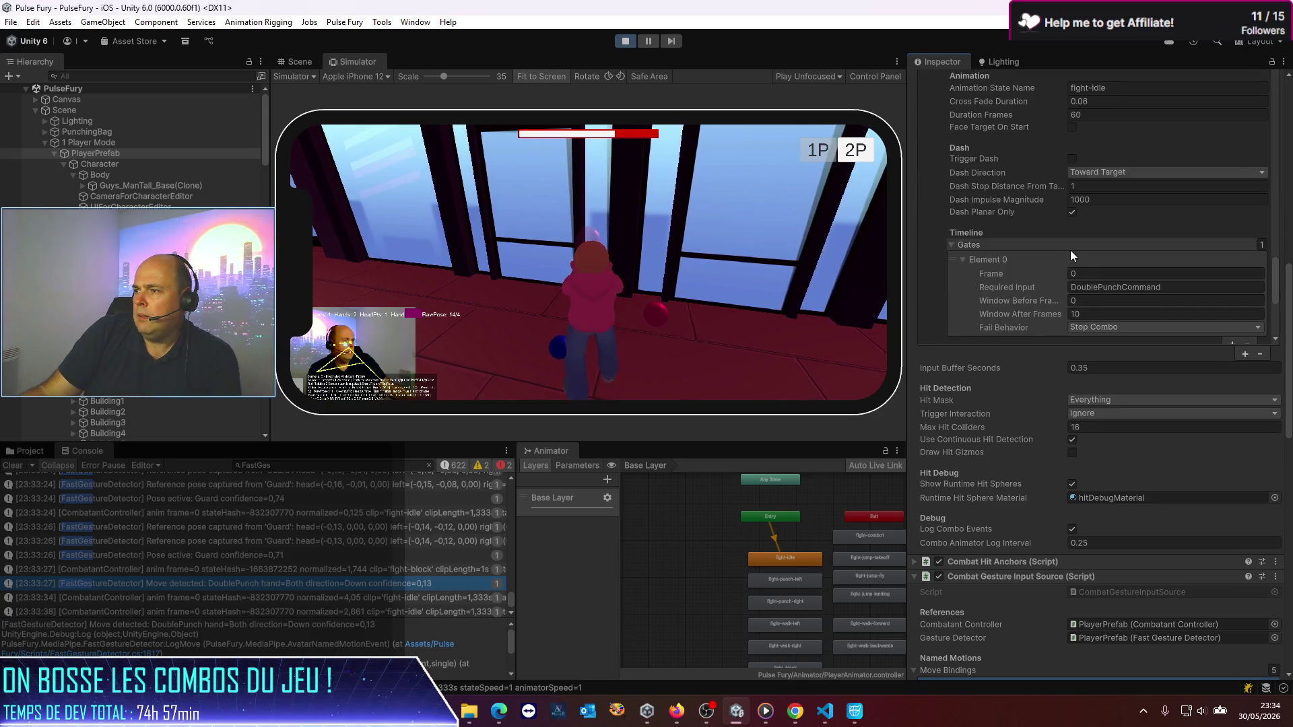
pyautogui.click(1145, 286)
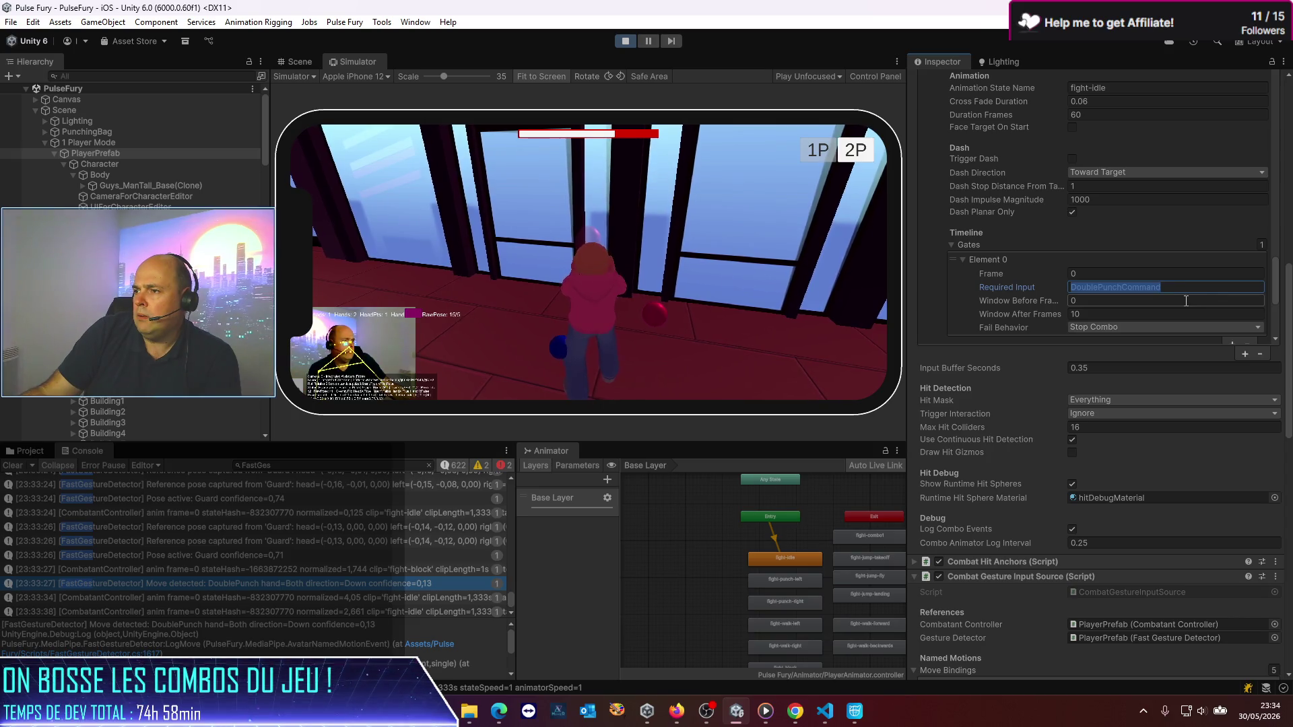
pyautogui.click(1187, 301)
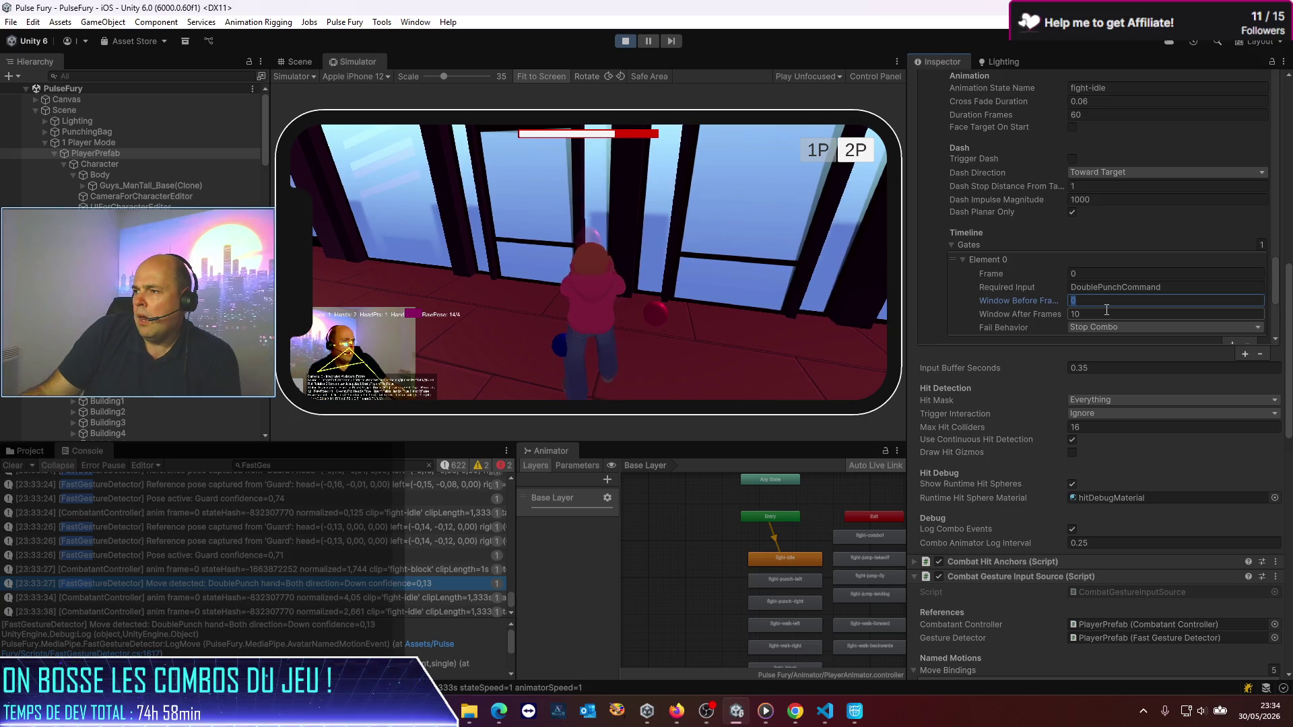
pyautogui.click(1107, 310)
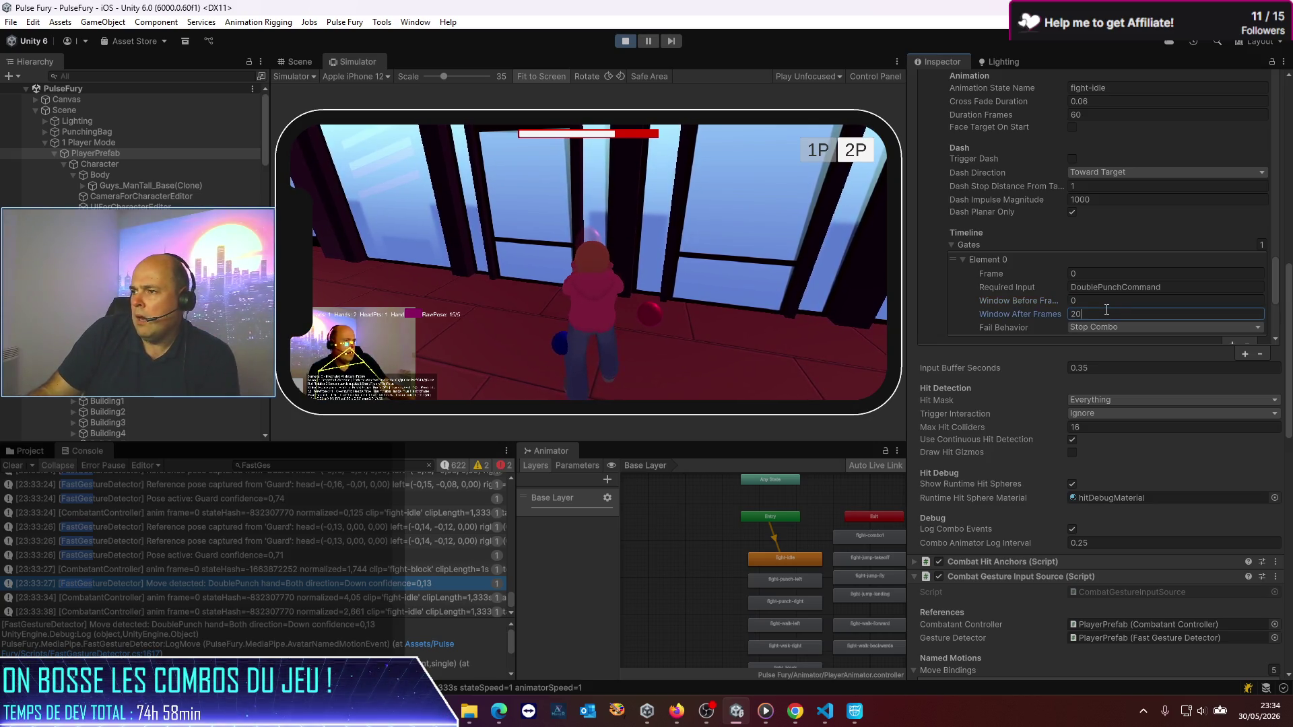
pyautogui.click(613, 318)
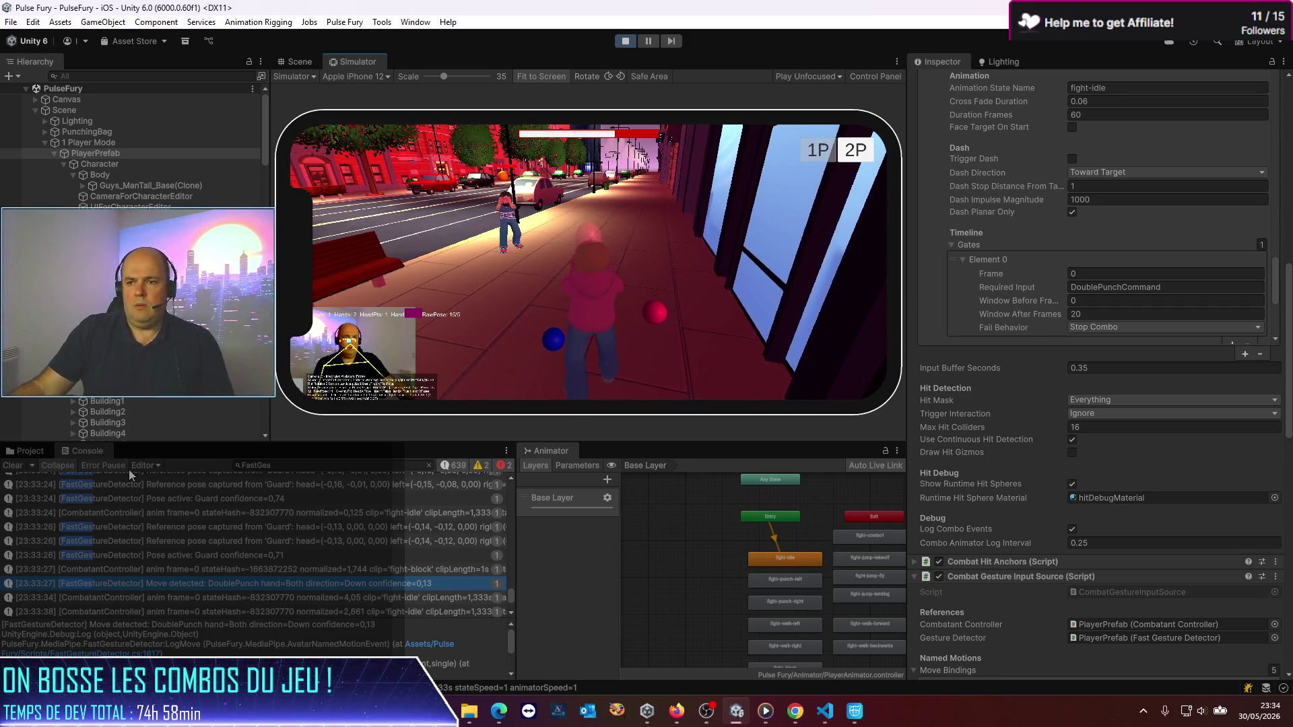
# Step: Clear the Console and set DoublePunch's forward Impulse movement magnitude to 1000
pyautogui.click(12, 466)
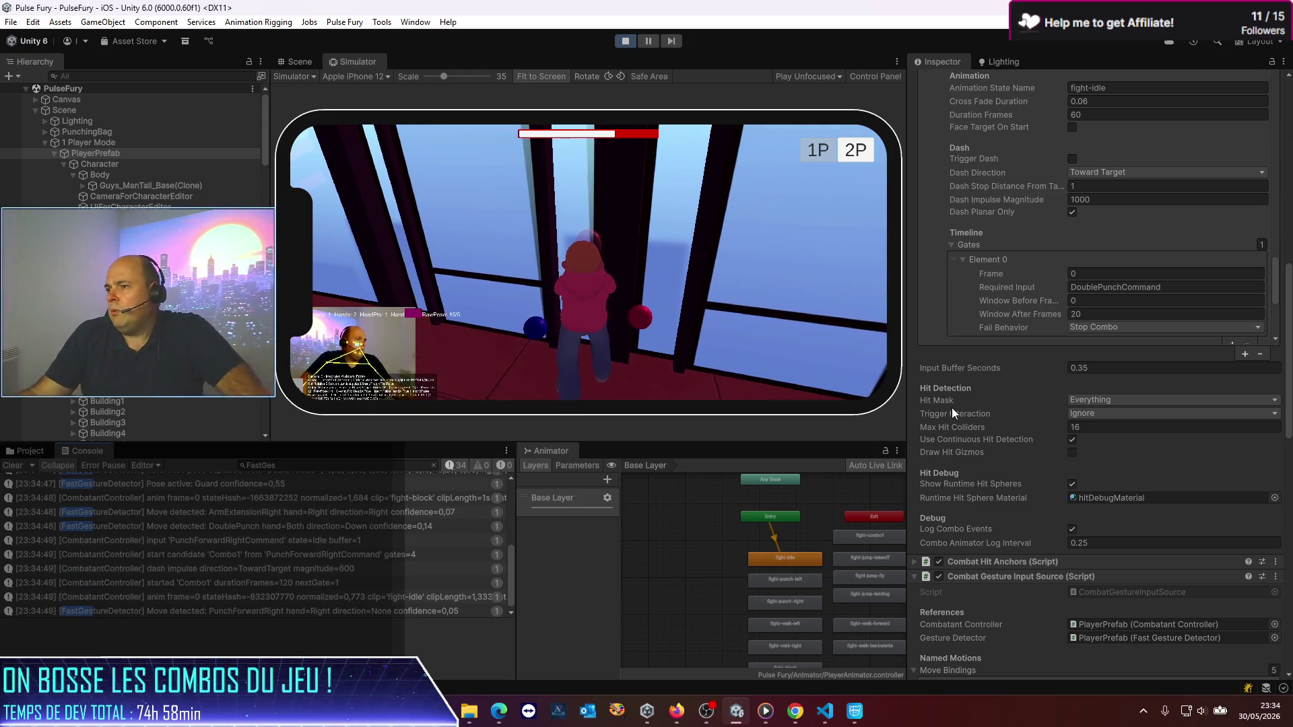
pyautogui.scroll(-6, 1025, 248)
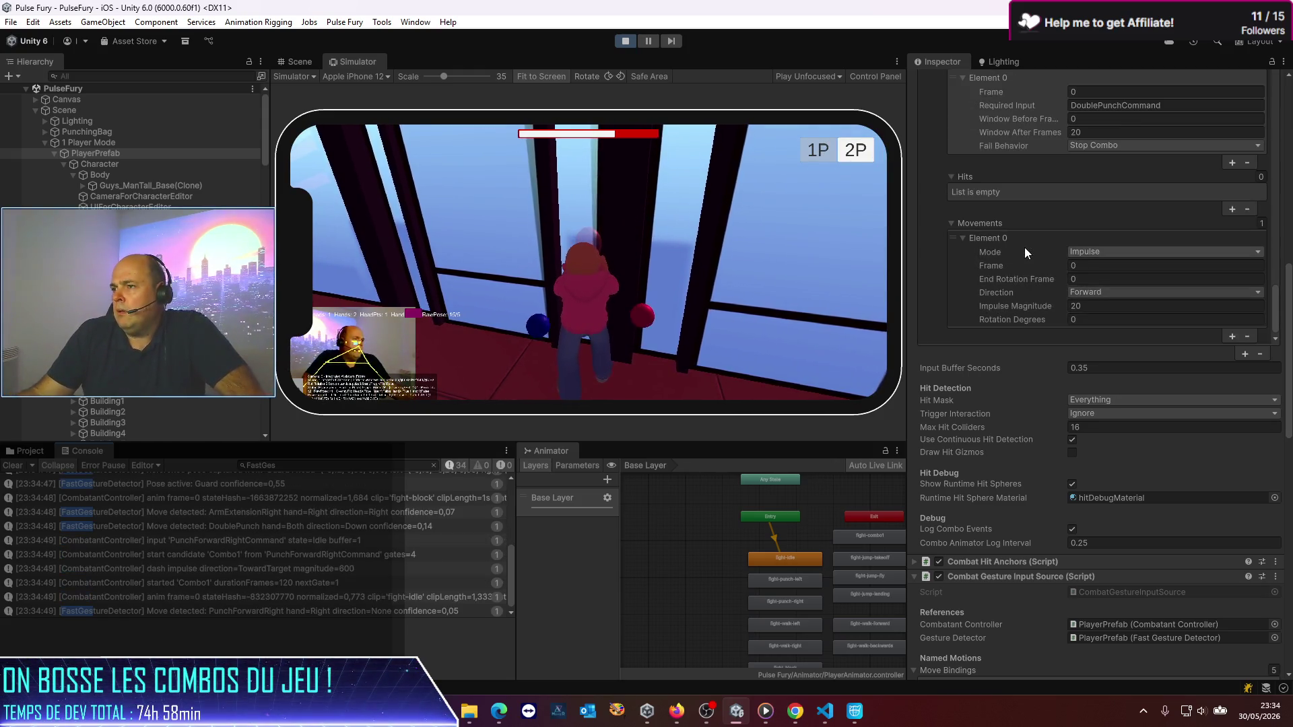
pyautogui.scroll(-2, 1025, 247)
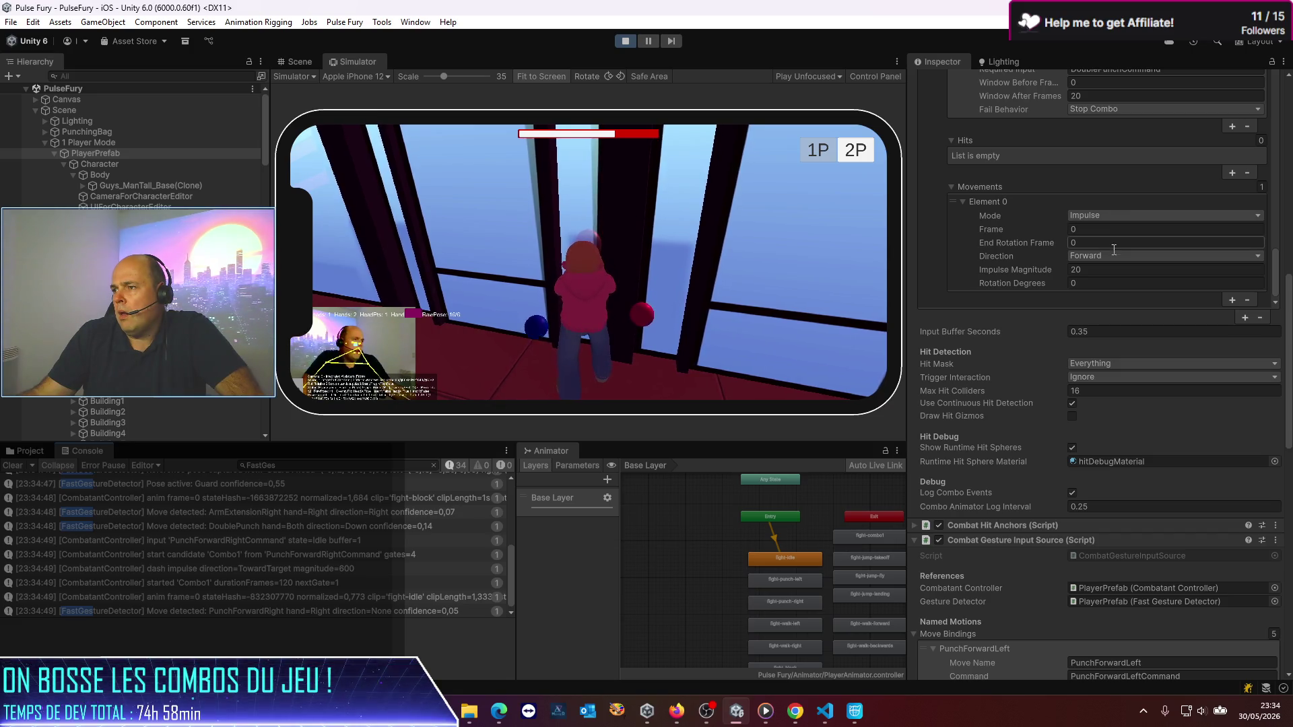
pyautogui.click(1100, 271)
pyautogui.press('BackSpace')
pyautogui.press('BackSpace')
pyautogui.write('600')
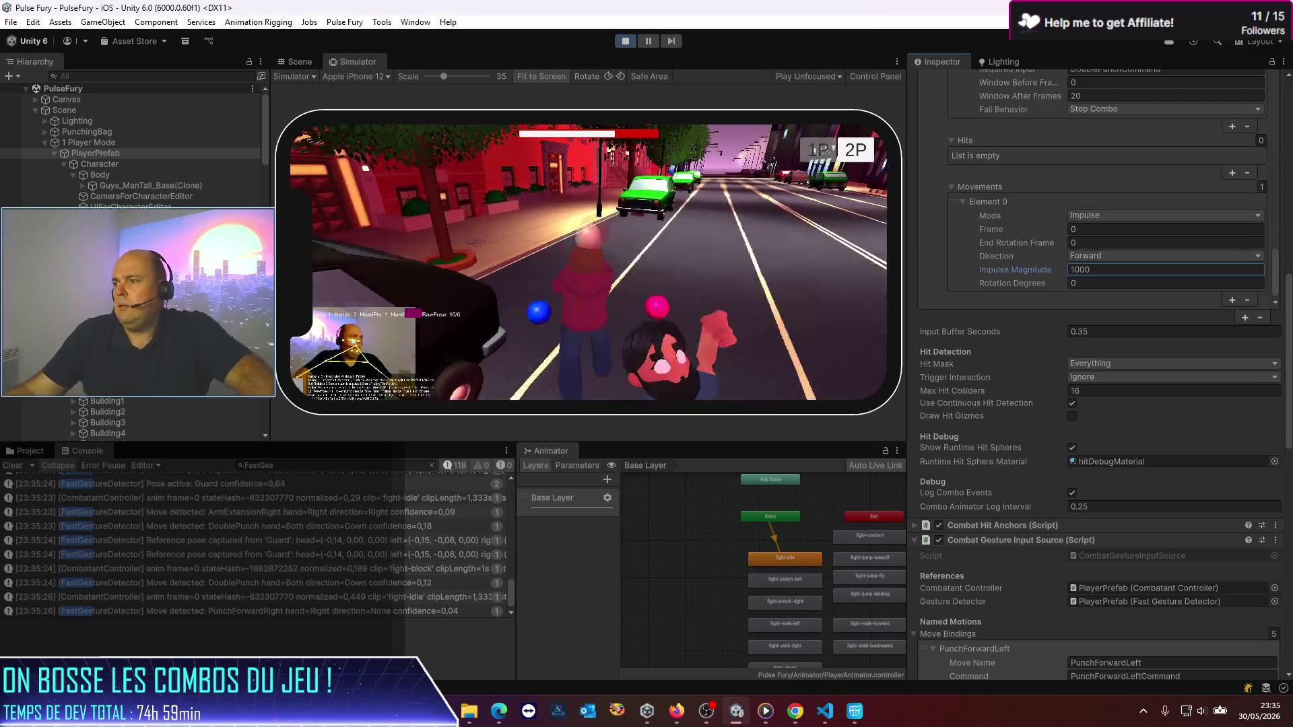
pyautogui.scroll(5, 1100, 215)
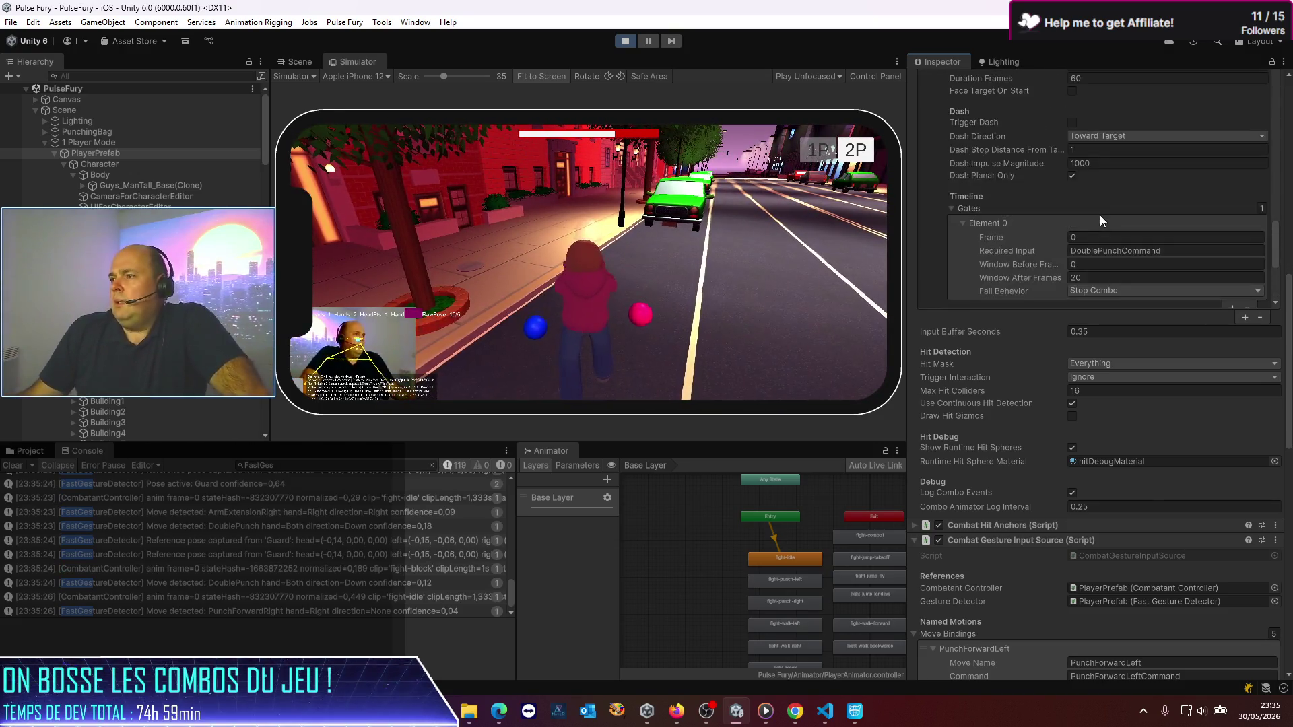
# Step: Collapse DoublePunch's Movements list and edit Combo1's Dash Impulse Magnitude to 60
pyautogui.scroll(-4, 1100, 215)
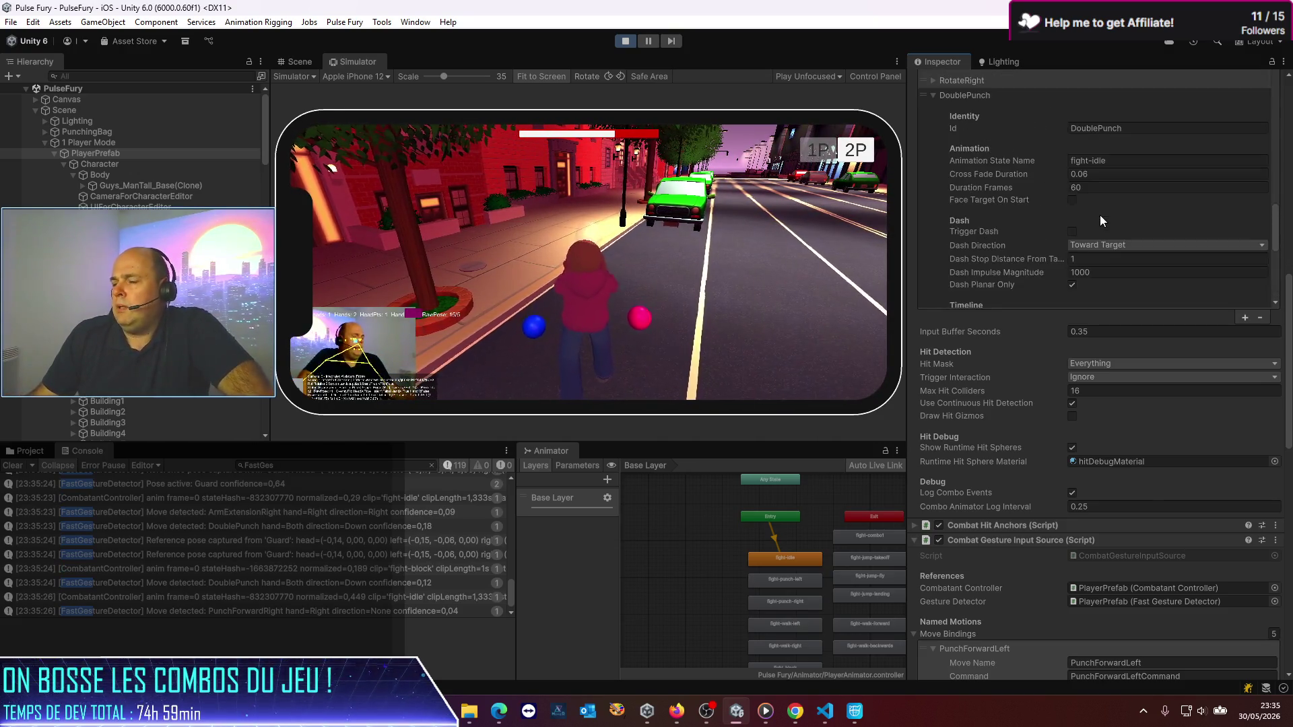
pyautogui.click(1101, 215)
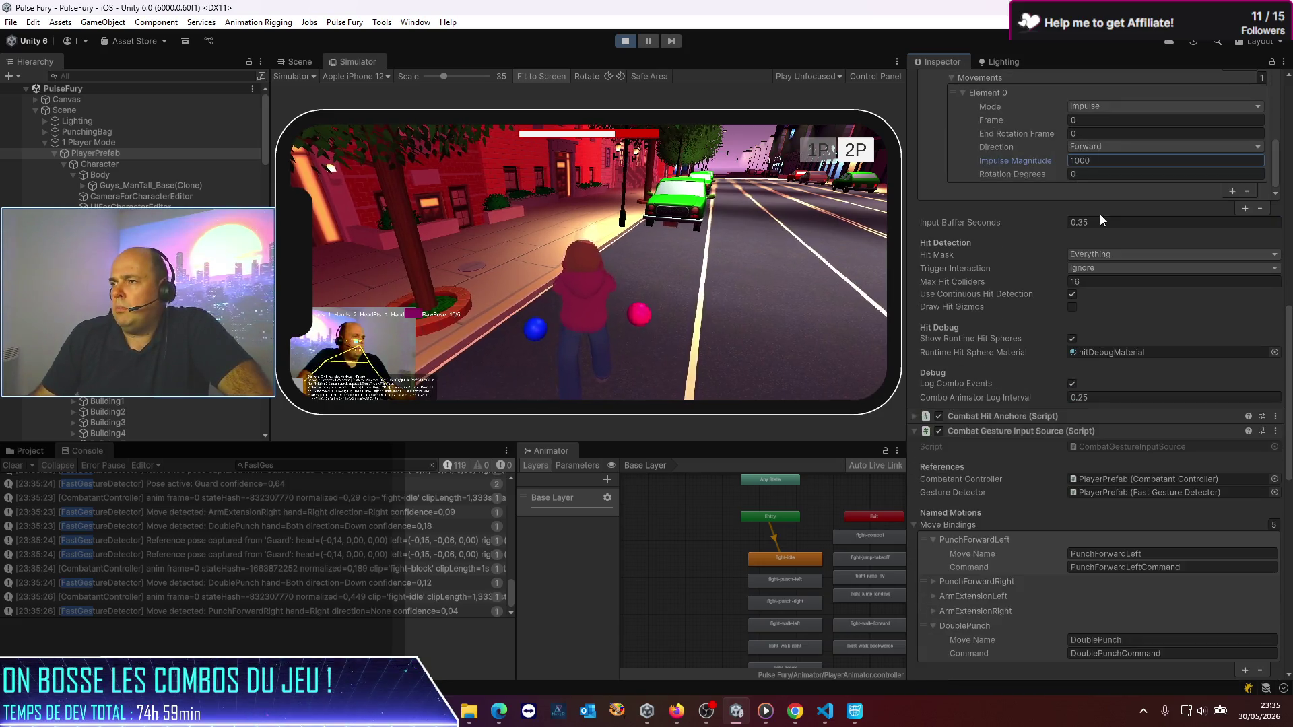
pyautogui.scroll(-3, 1046, 194)
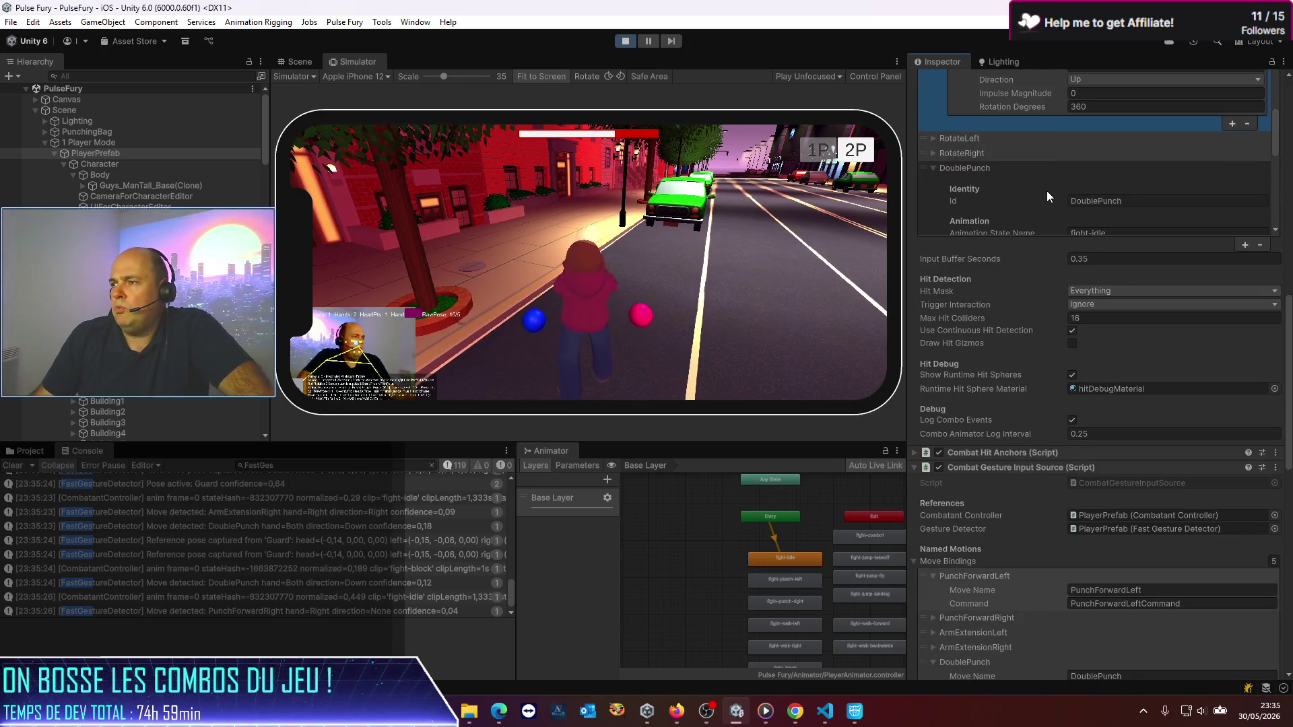
pyautogui.scroll(5, 1047, 191)
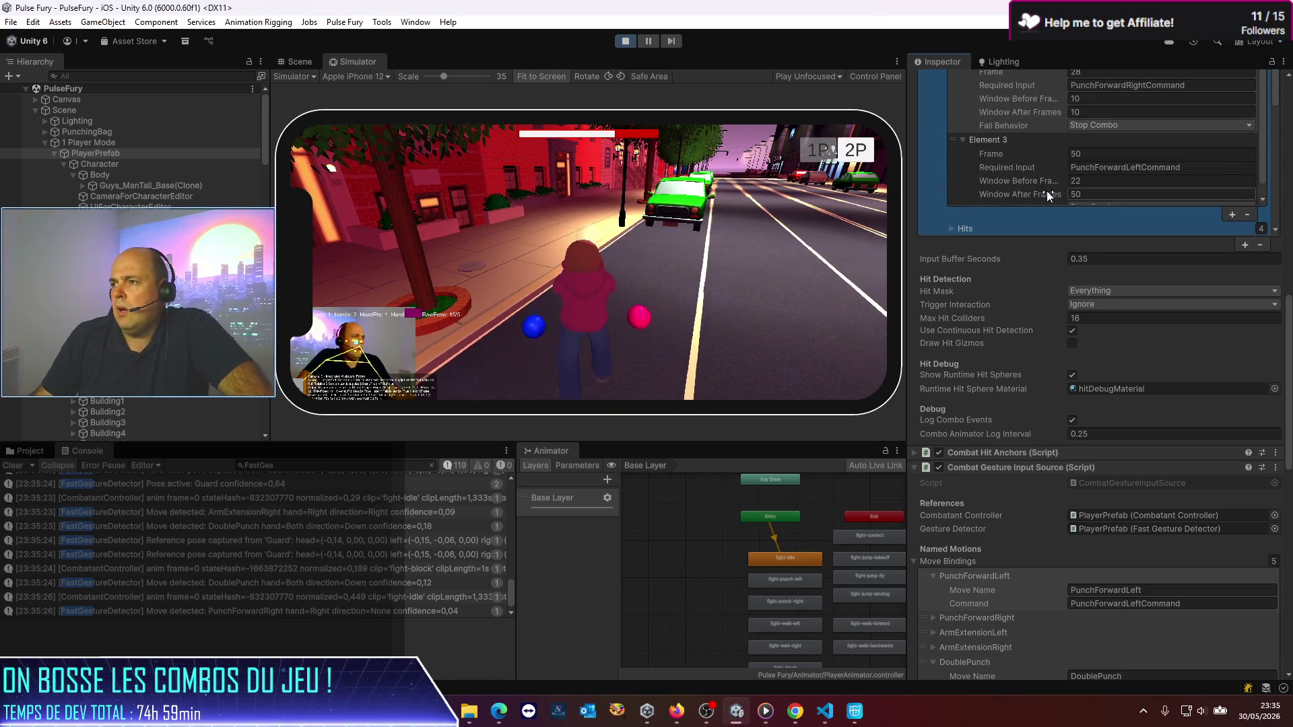
pyautogui.scroll(-8, 1047, 191)
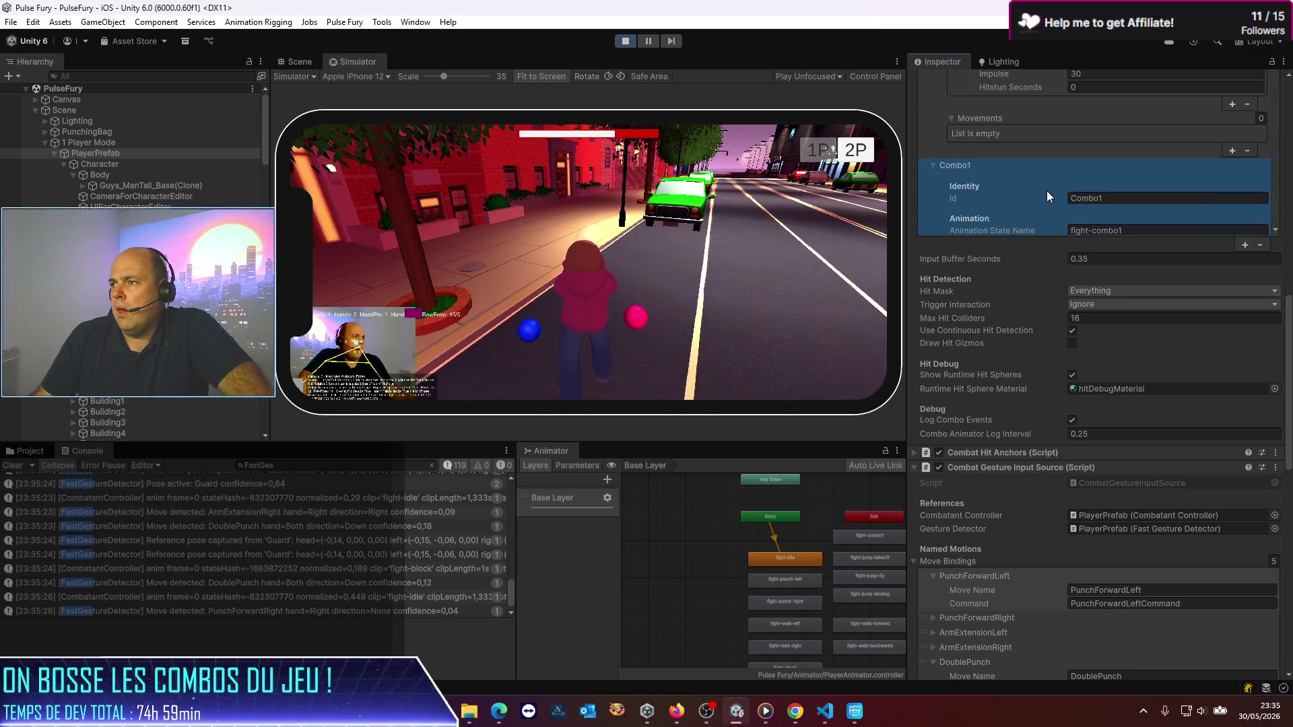
pyautogui.scroll(-2, 1046, 196)
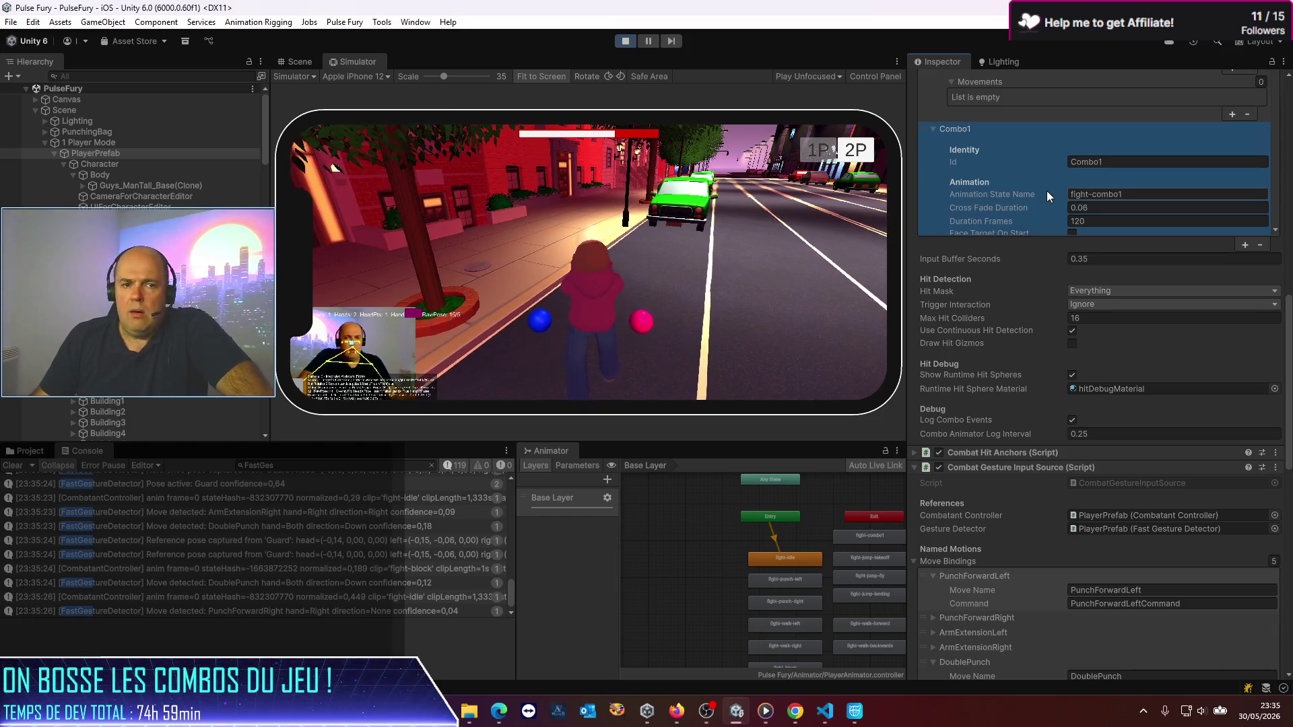
pyautogui.scroll(-2, 1047, 196)
pyautogui.scroll(-3, 1047, 191)
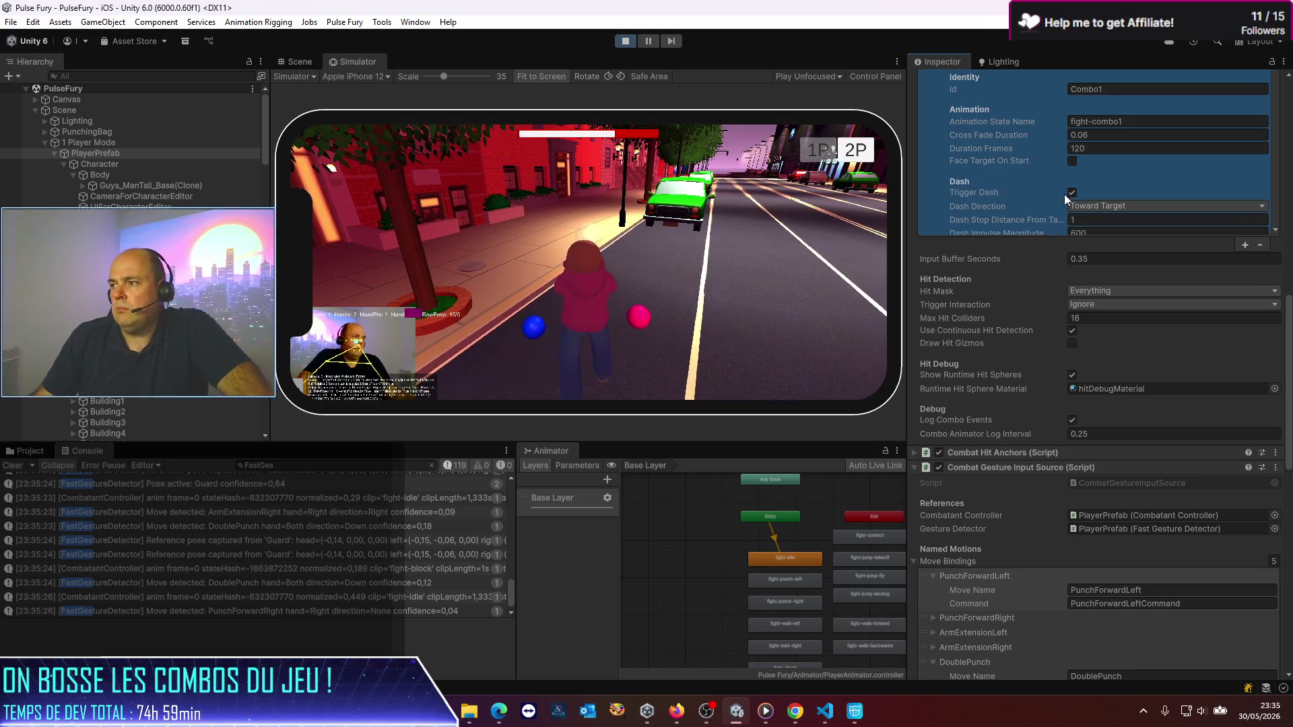
pyautogui.scroll(-3, 1064, 194)
pyautogui.click(1089, 197)
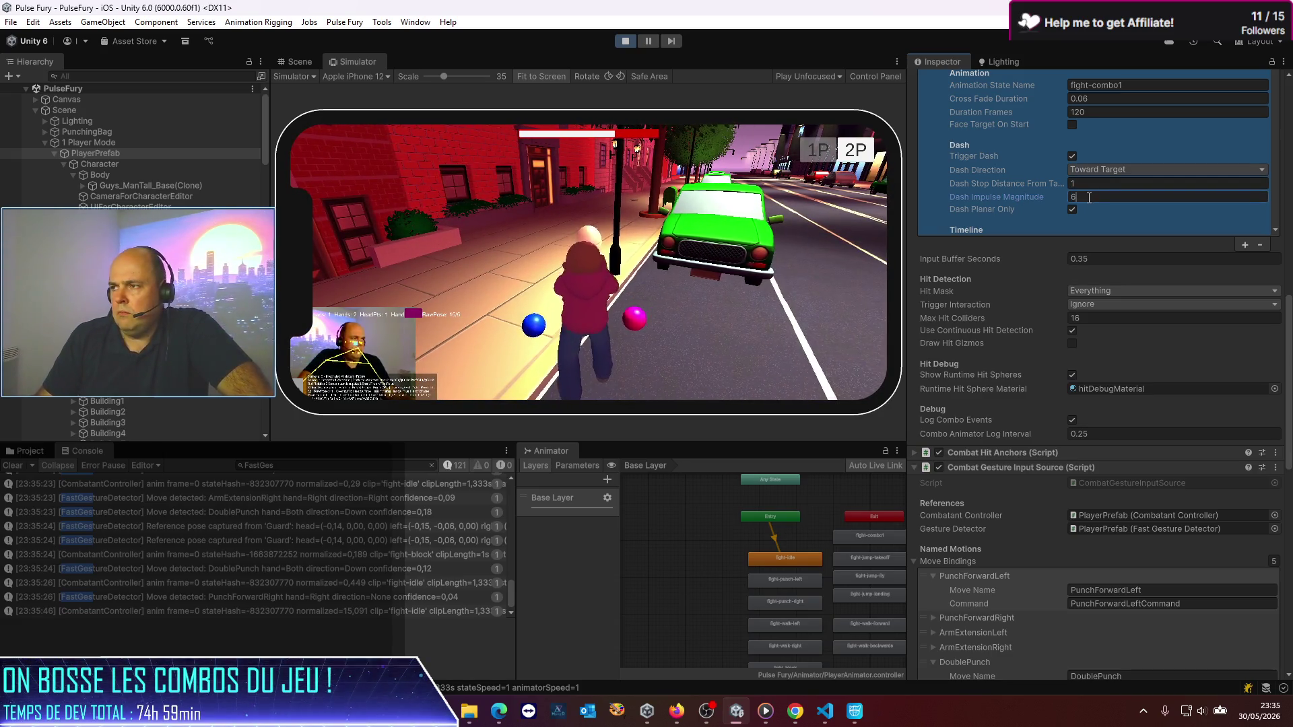
# Step: Set PunchRight's Dash Impulse Magnitude from 600 to 60
pyautogui.scroll(10, 1094, 175)
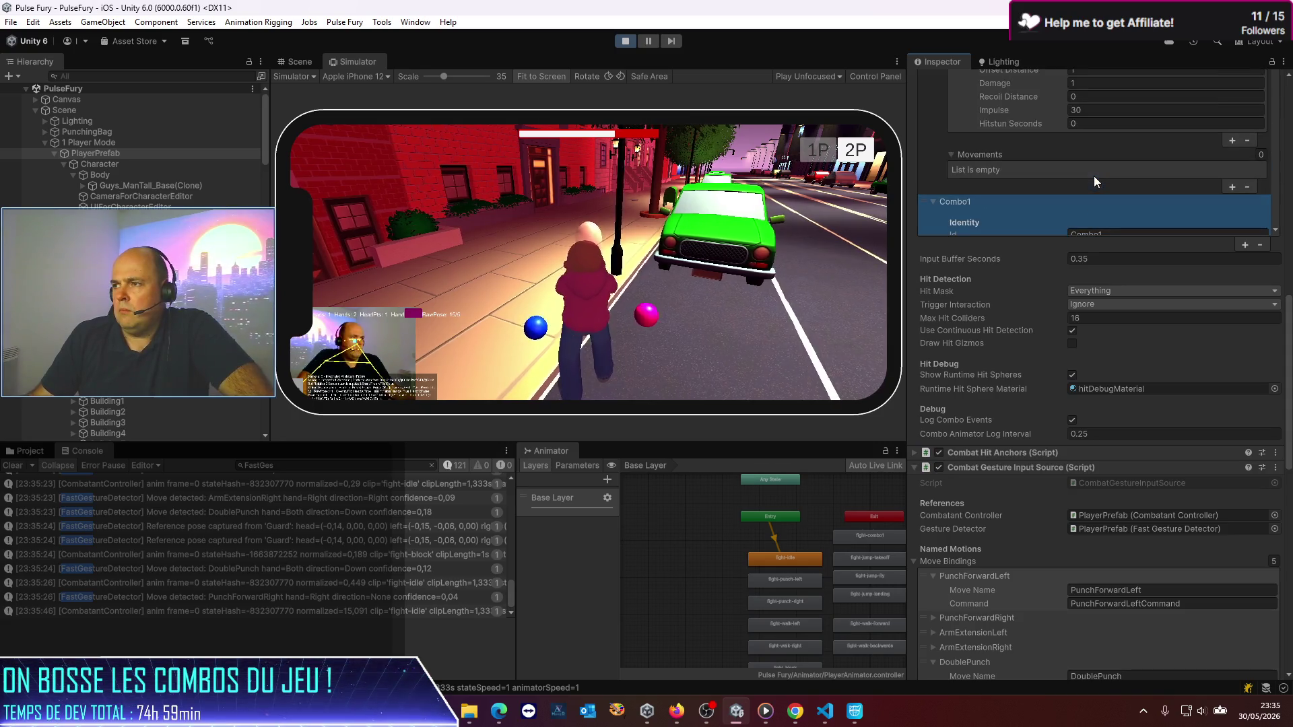
pyautogui.scroll(-5, 1094, 176)
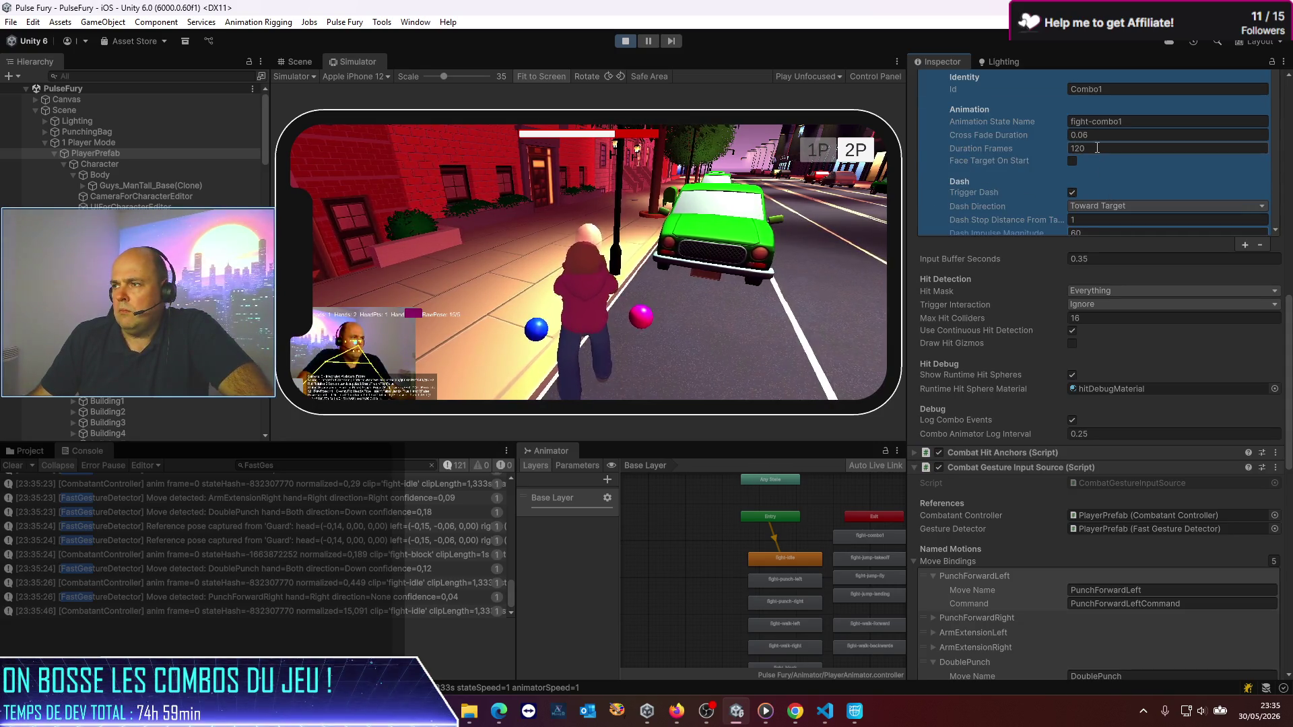
pyautogui.scroll(-3, 1096, 147)
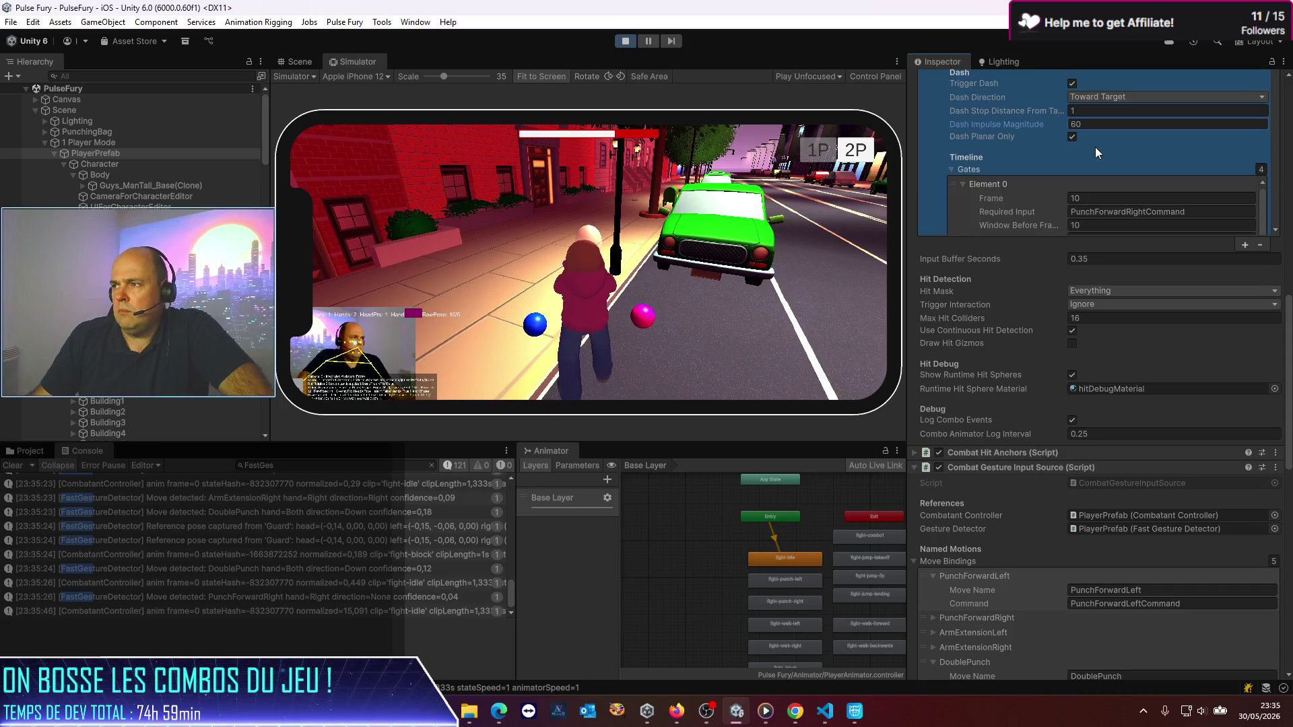
pyautogui.scroll(-8, 1095, 147)
pyautogui.scroll(-3, 1097, 147)
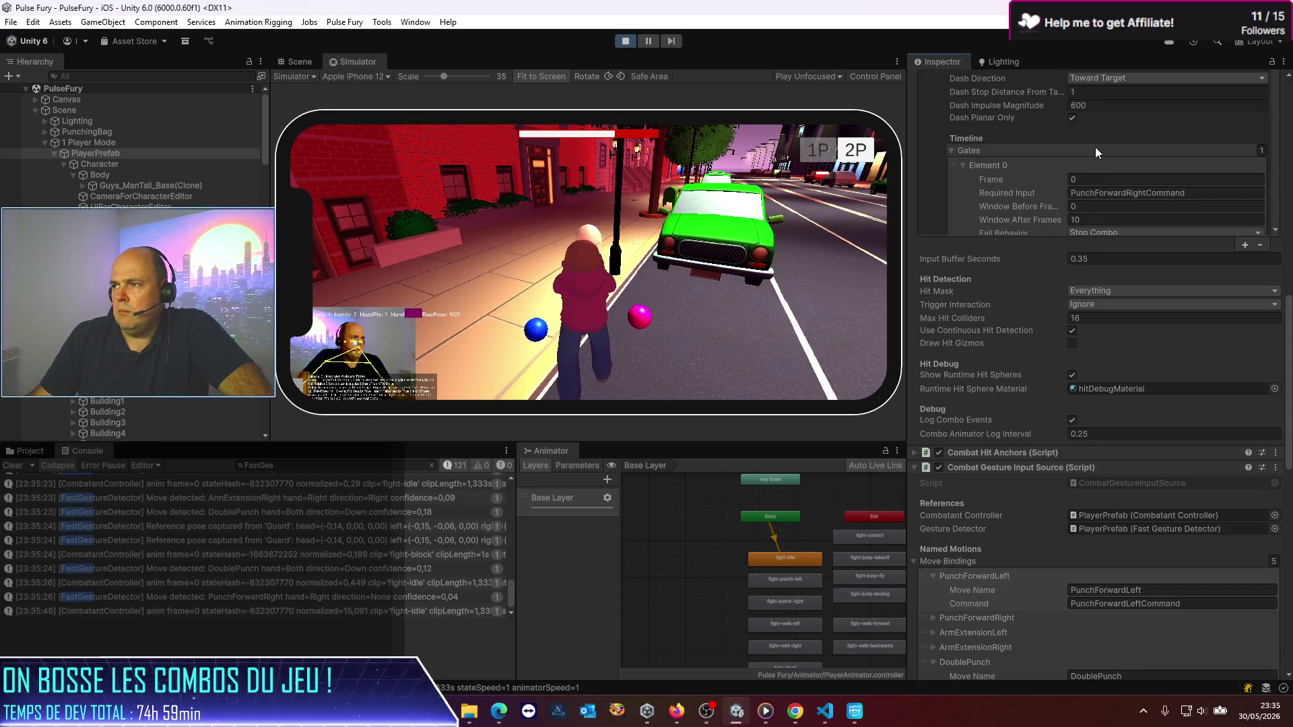
pyautogui.scroll(-5, 1096, 147)
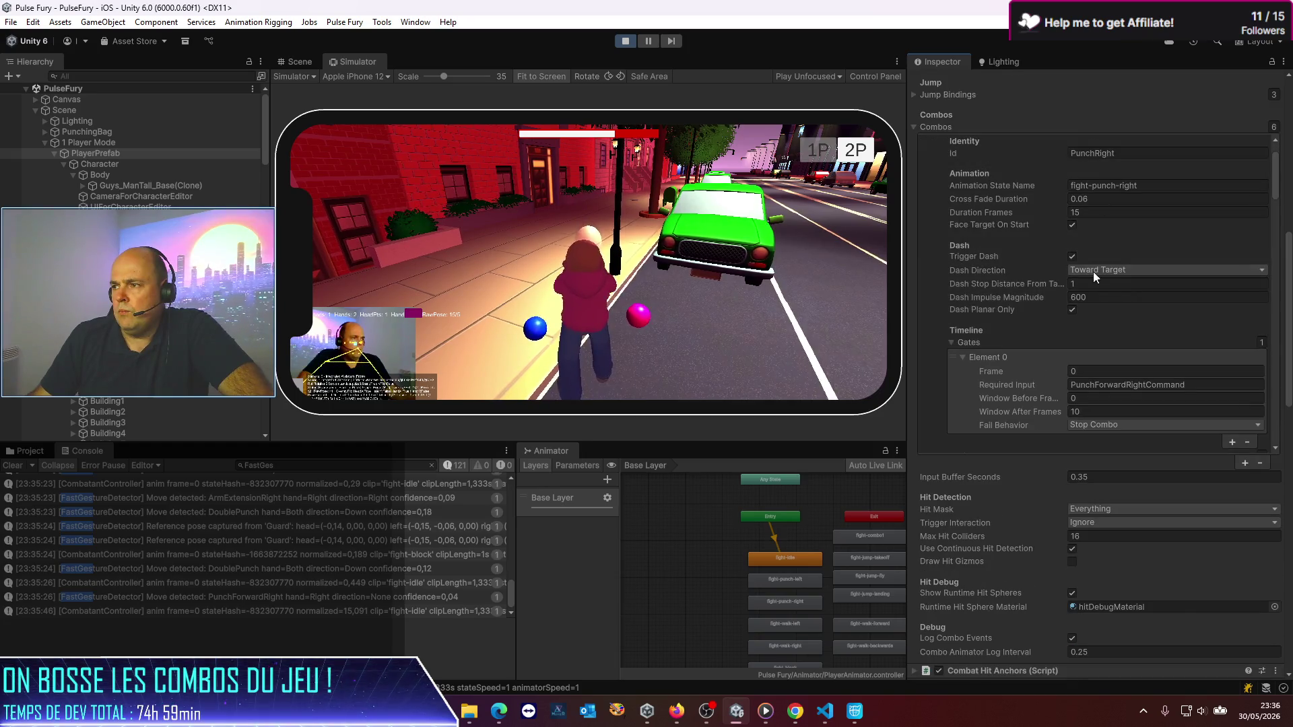
pyautogui.click(1101, 297)
pyautogui.write('60')
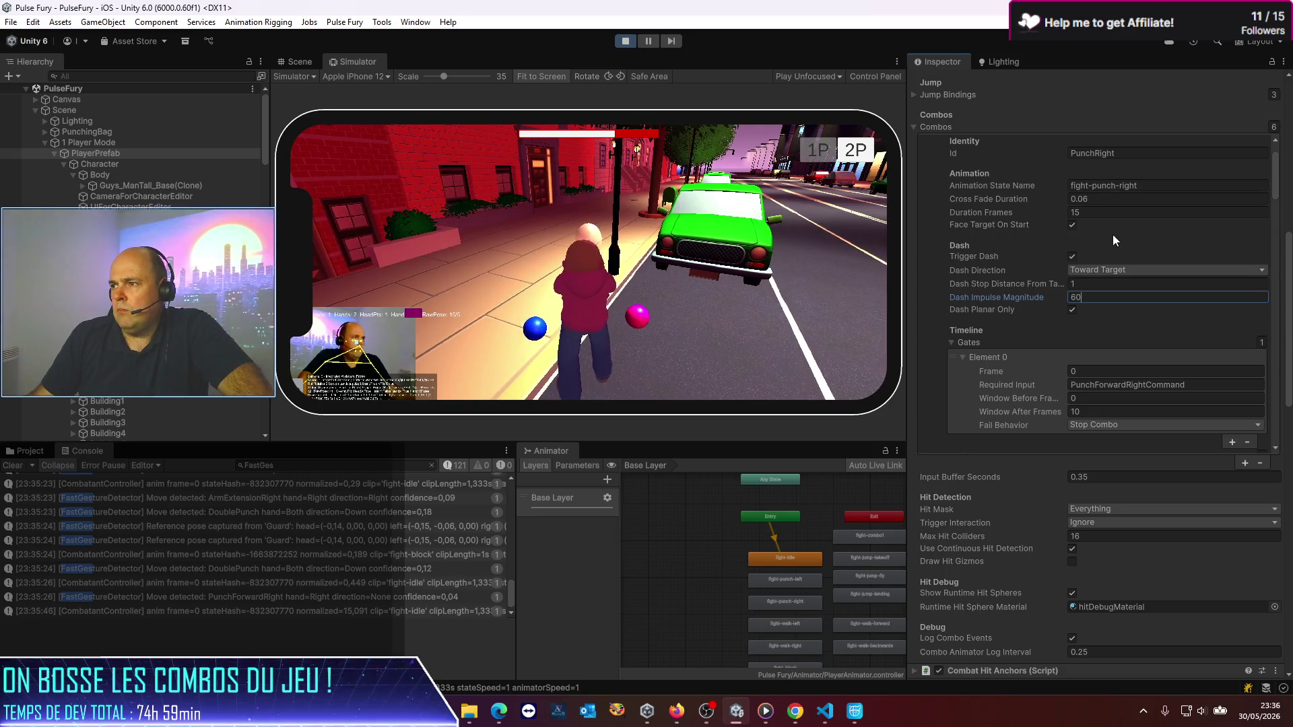
pyautogui.click(1075, 199)
# Step: Enter 60 as PunchLeft's Dash Impulse Magnitude and commit it
pyautogui.scroll(3, 948, 215)
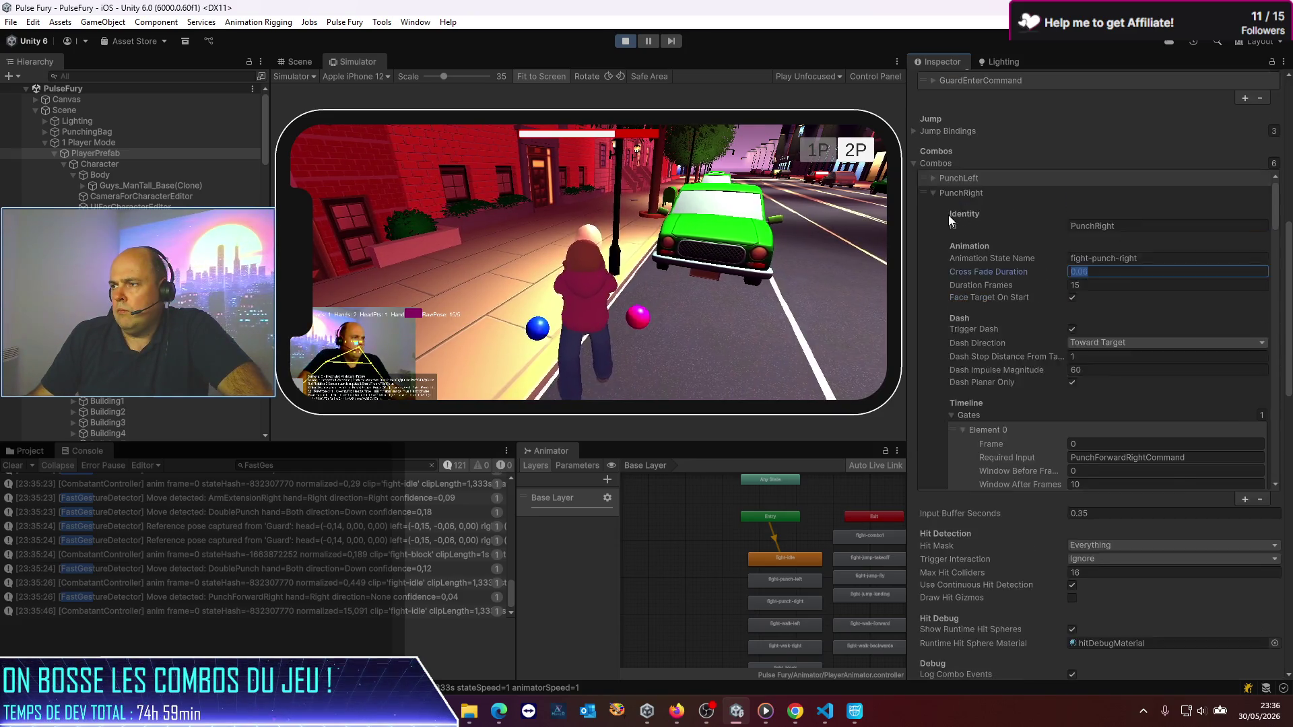
pyautogui.click(934, 214)
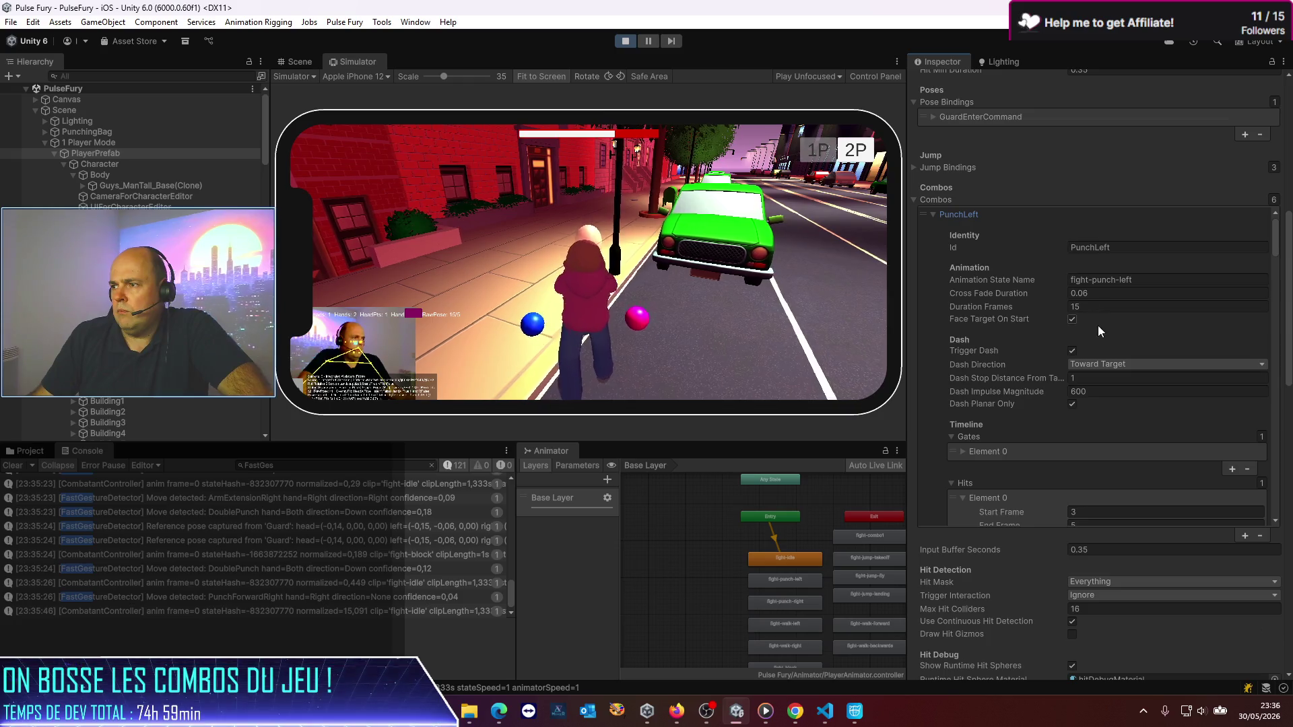
pyautogui.click(1132, 393)
pyautogui.write('60')
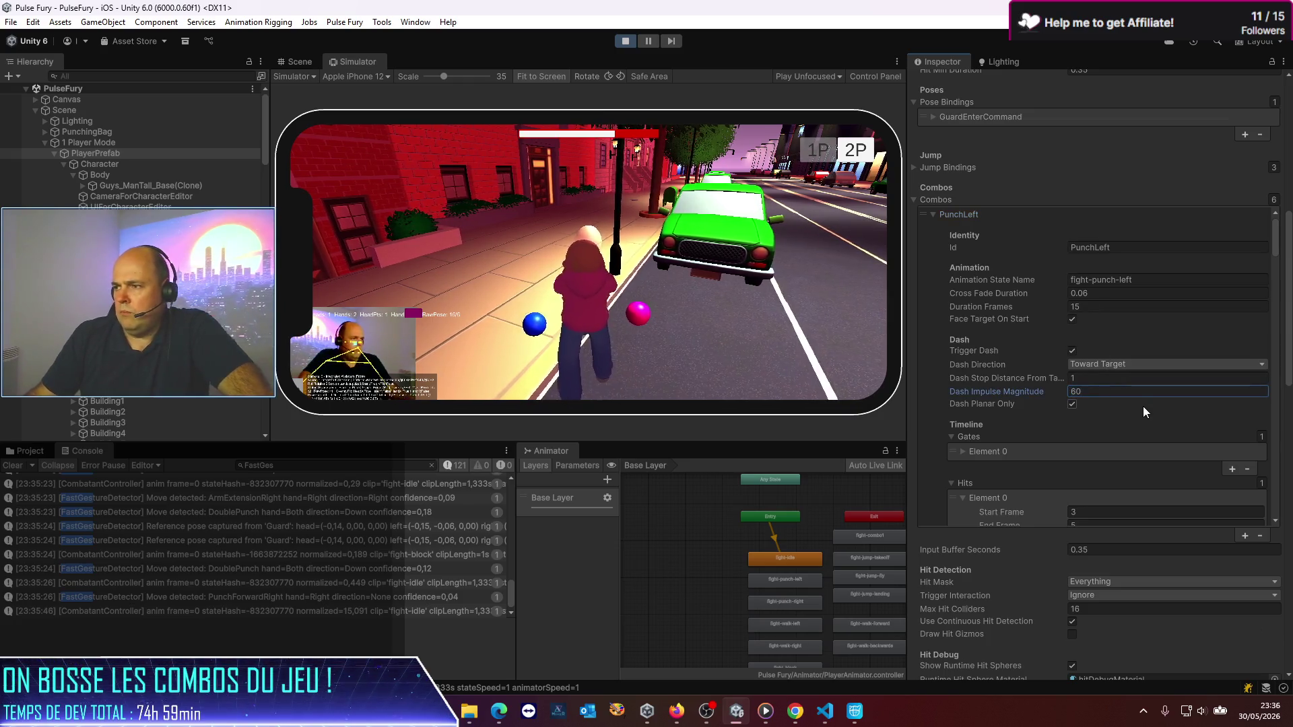
pyautogui.click(615, 347)
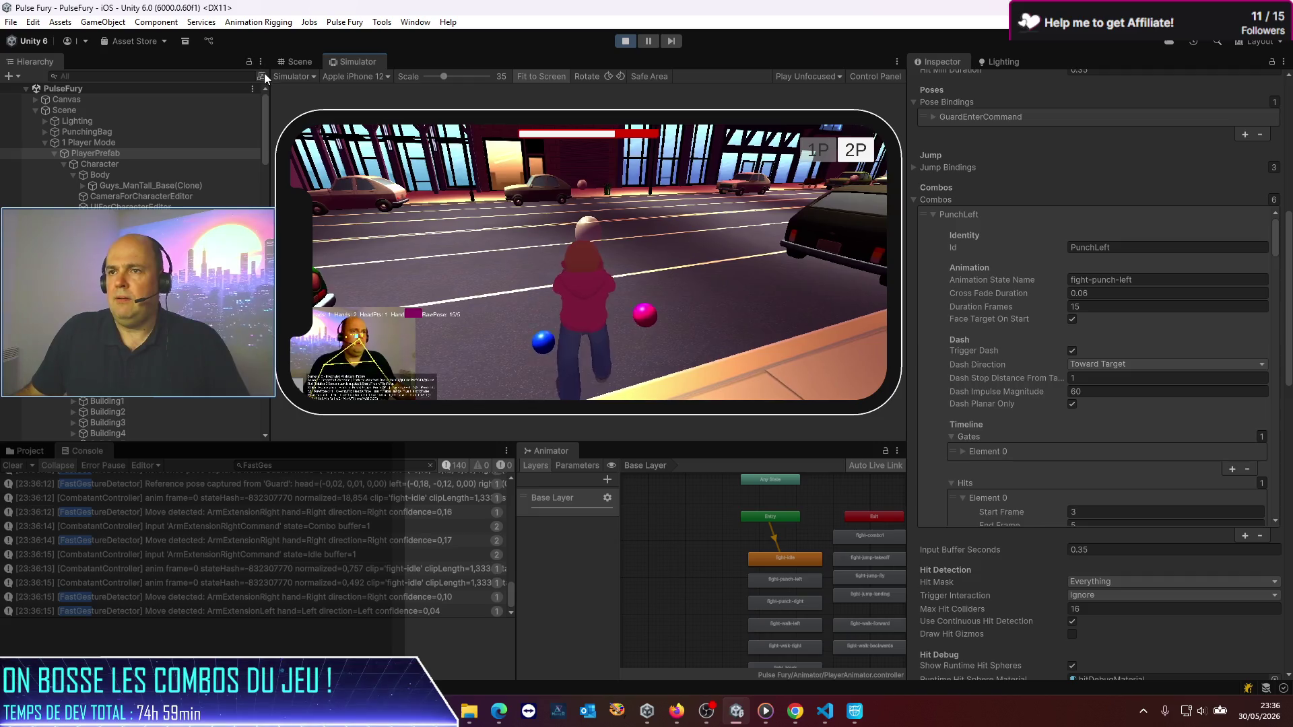
pyautogui.click(283, 77)
pyautogui.click(307, 93)
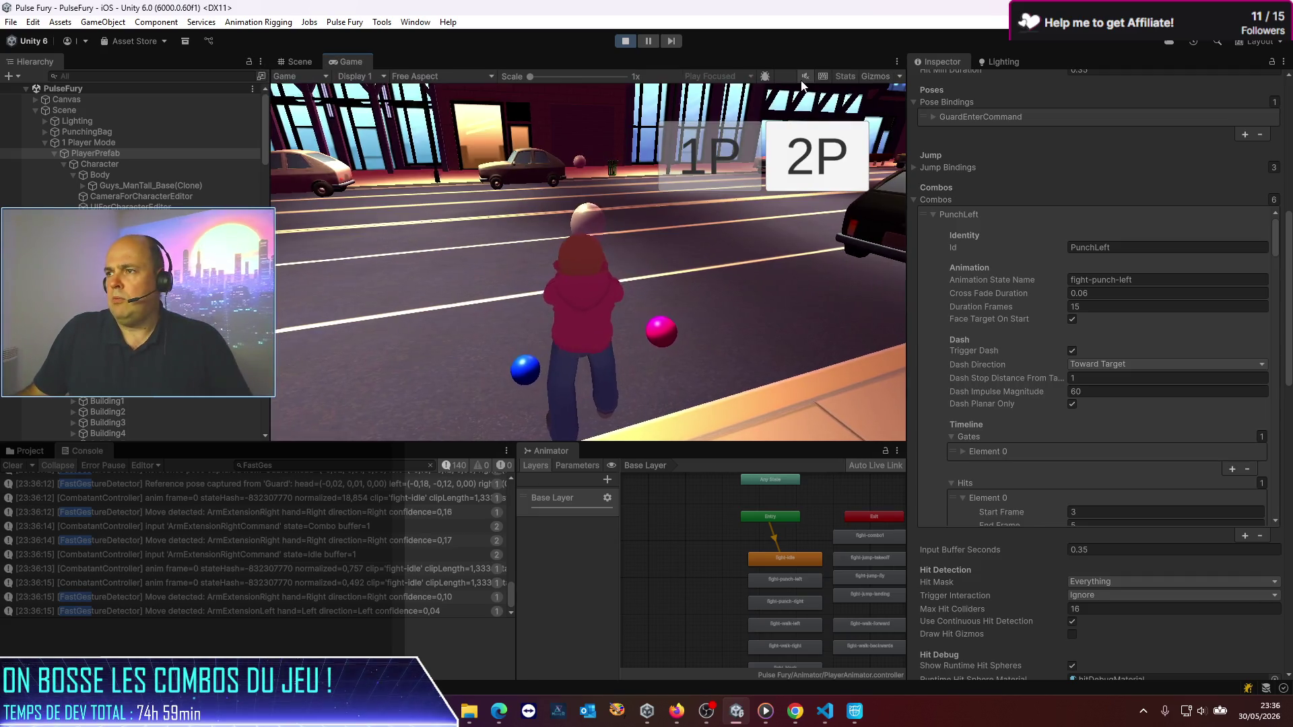
pyautogui.click(294, 82)
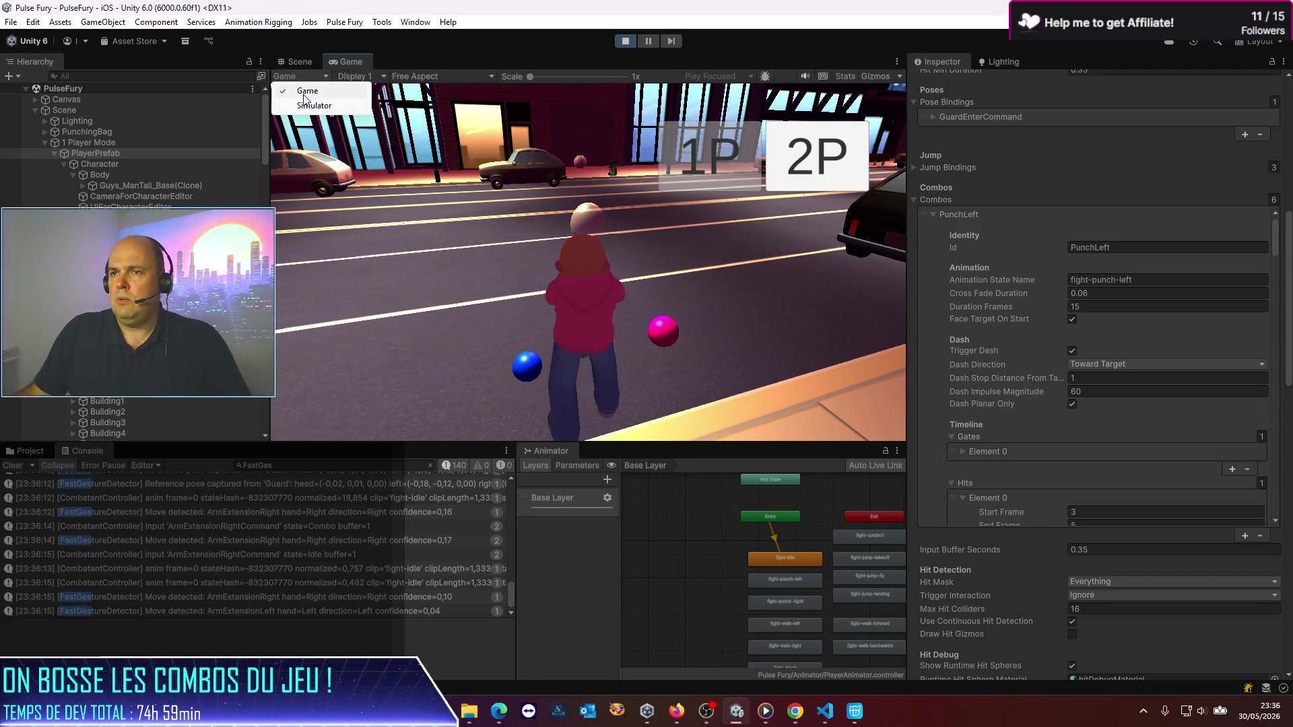
pyautogui.click(296, 93)
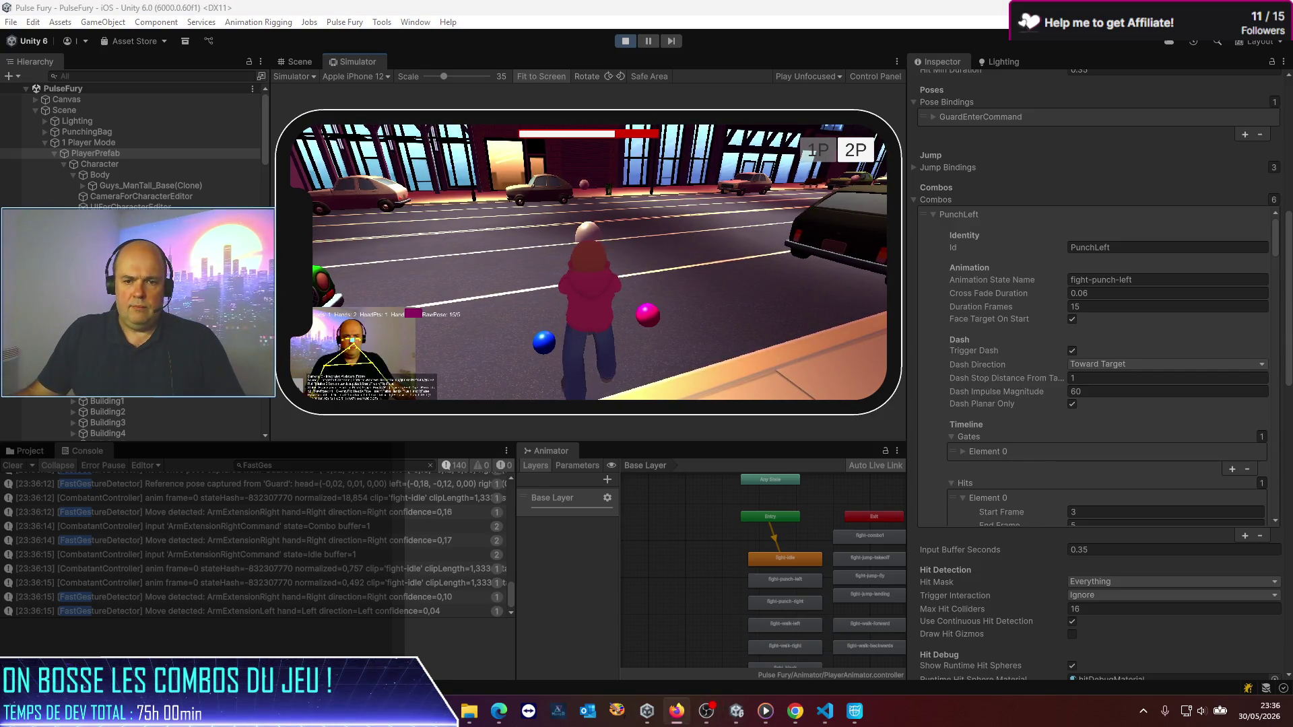
pyautogui.click(97, 68)
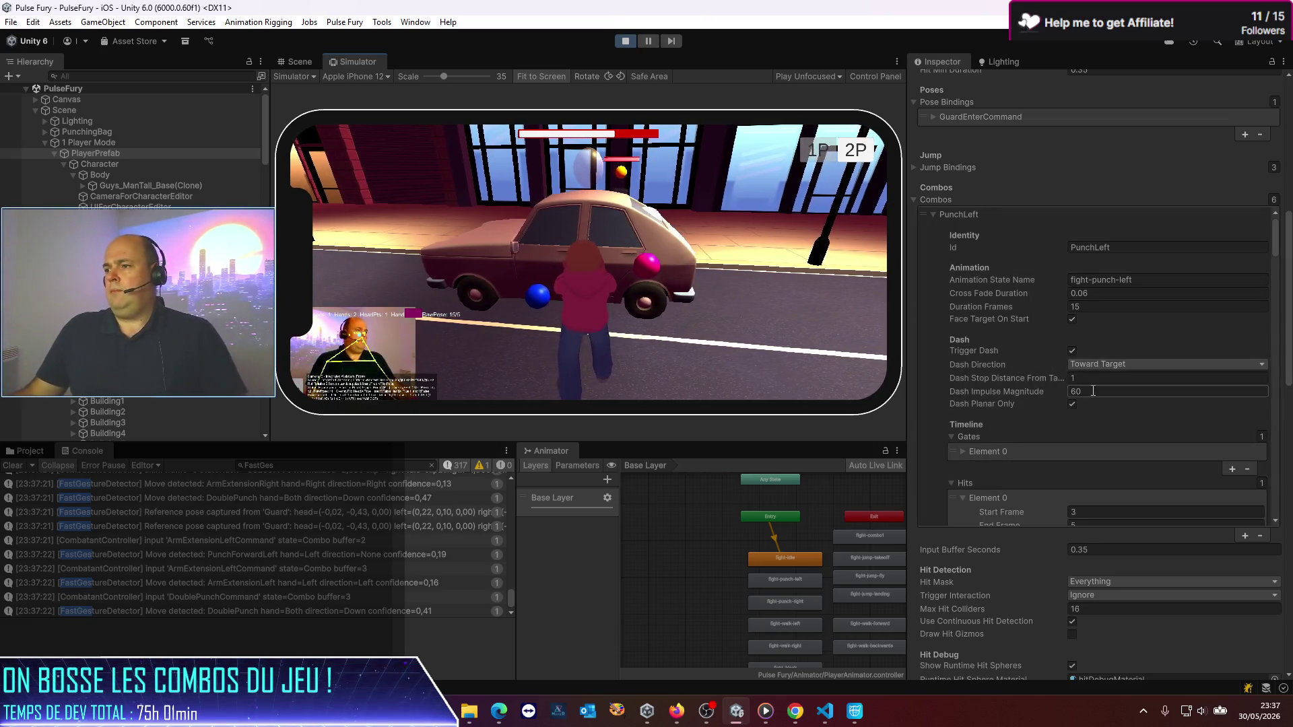
# Step: Raise PunchLeft's and PunchRight's Dash Impulse Magnitude from 60 to 200
pyautogui.click(1093, 391)
pyautogui.write('200')
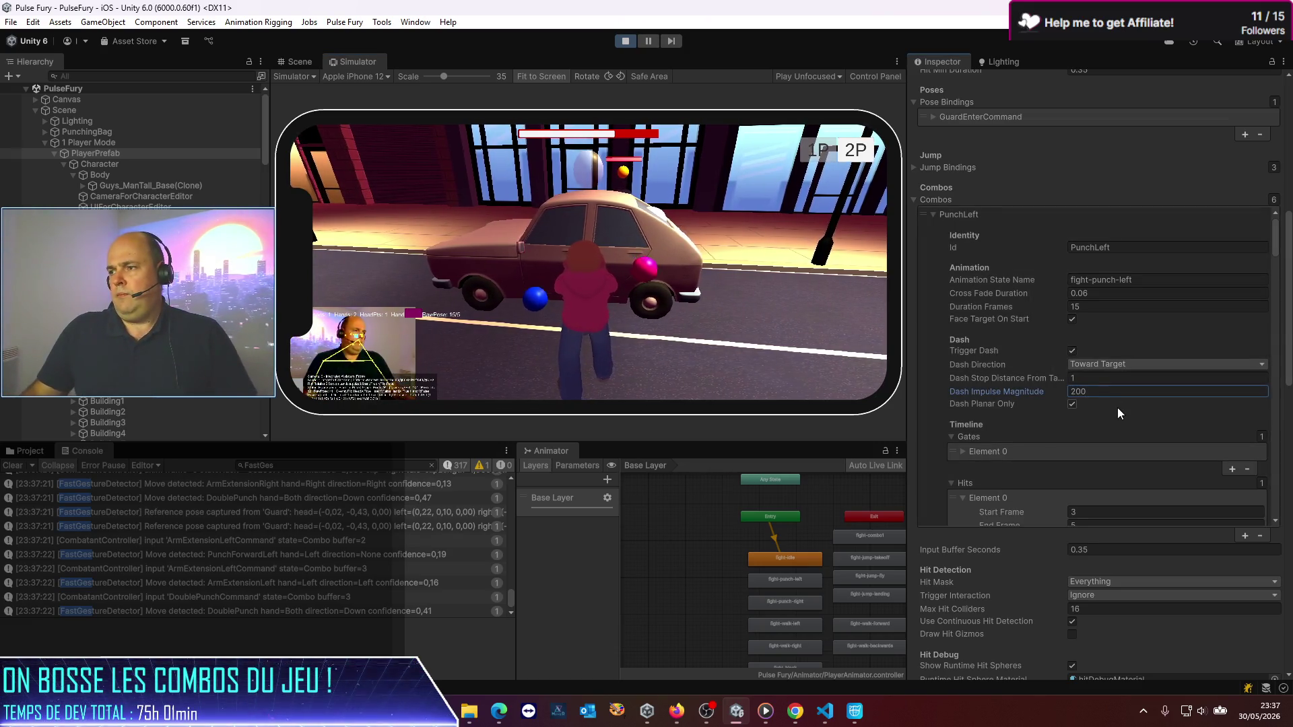
pyautogui.scroll(-10, 1032, 329)
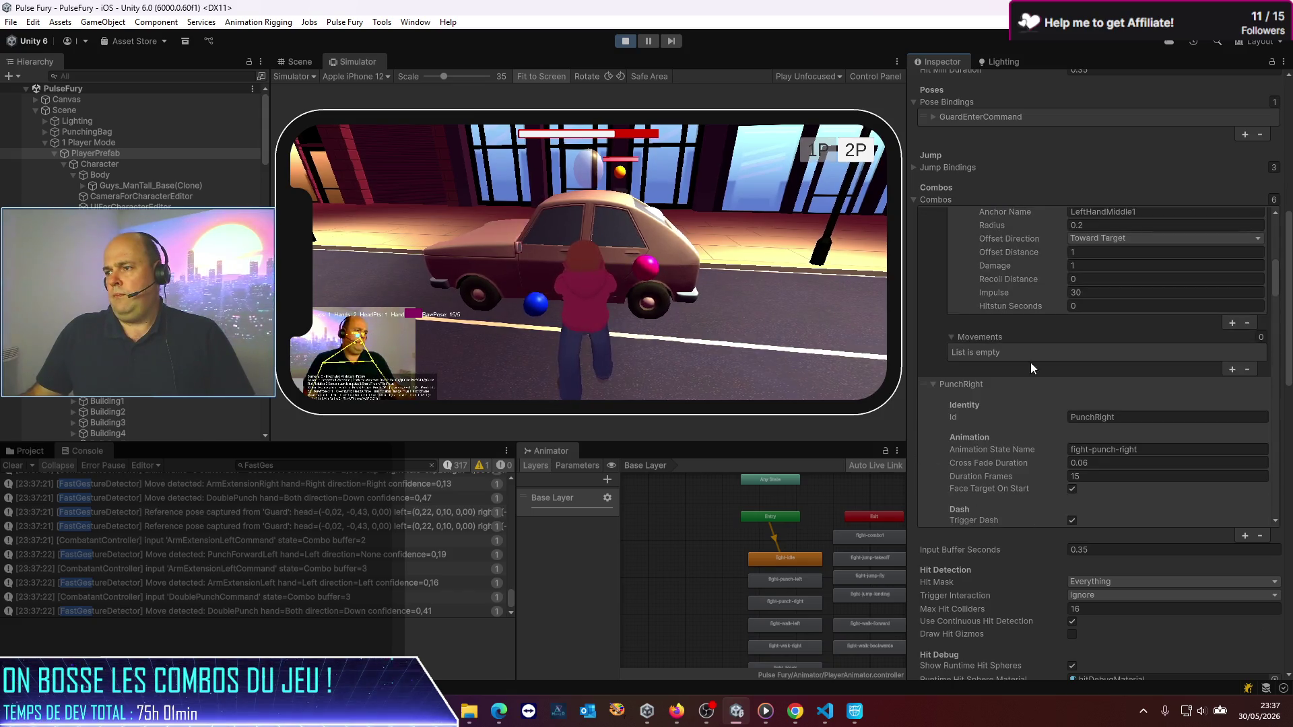
pyautogui.scroll(-3, 1030, 368)
pyautogui.click(1110, 415)
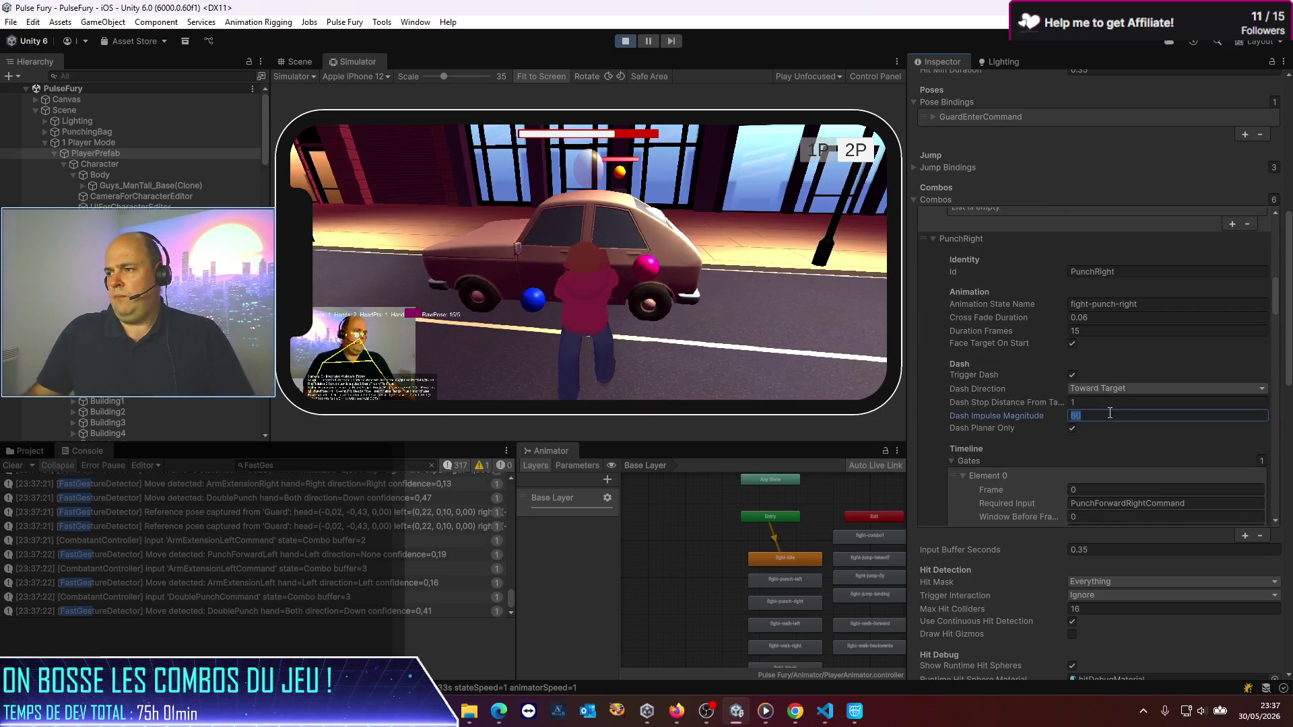
pyautogui.write('200')
pyautogui.click(633, 286)
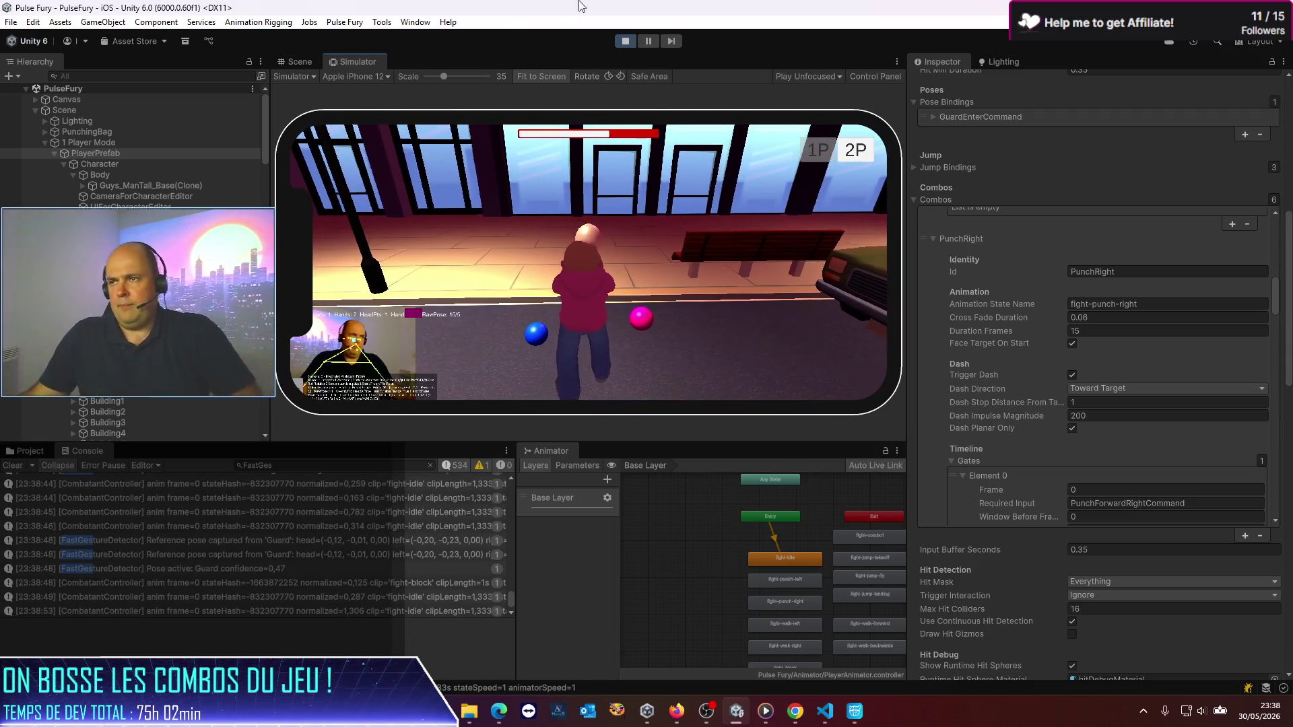
# Step: Stop Play mode so the dash impulses revert to 600, and return to the Inspector top
pyautogui.click(627, 43)
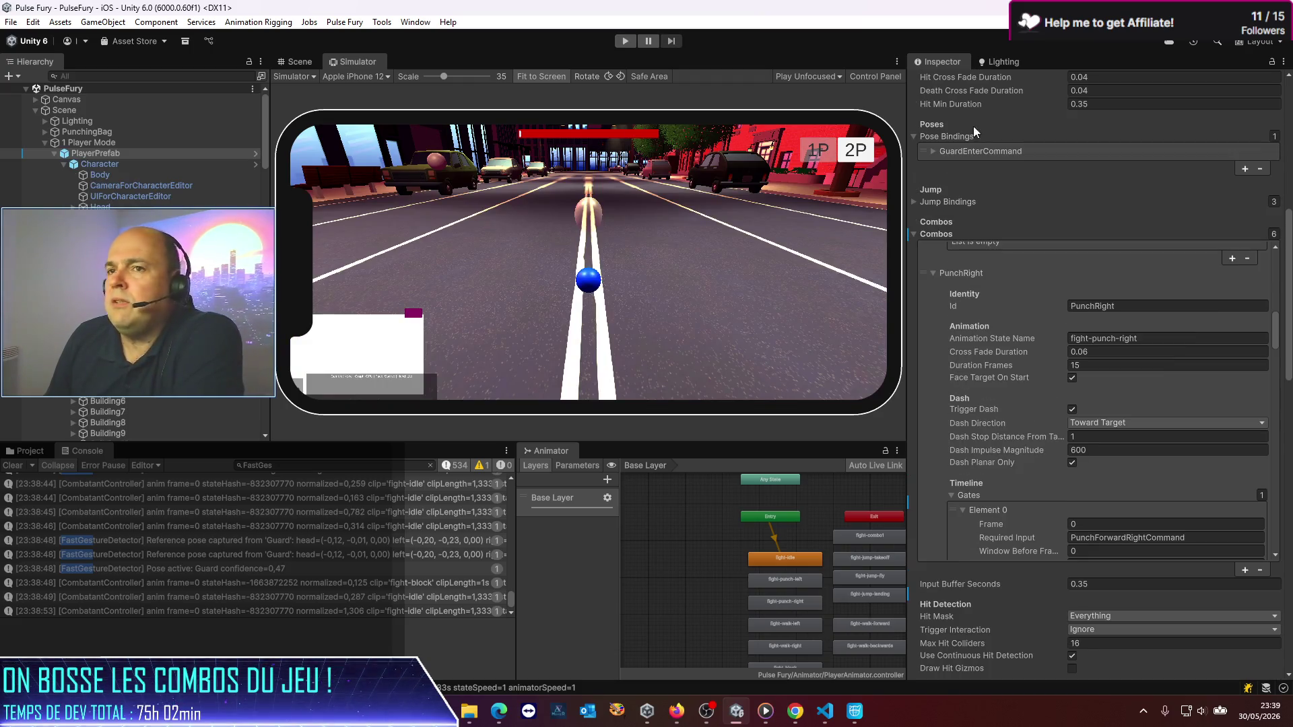
pyautogui.scroll(3, 1178, 226)
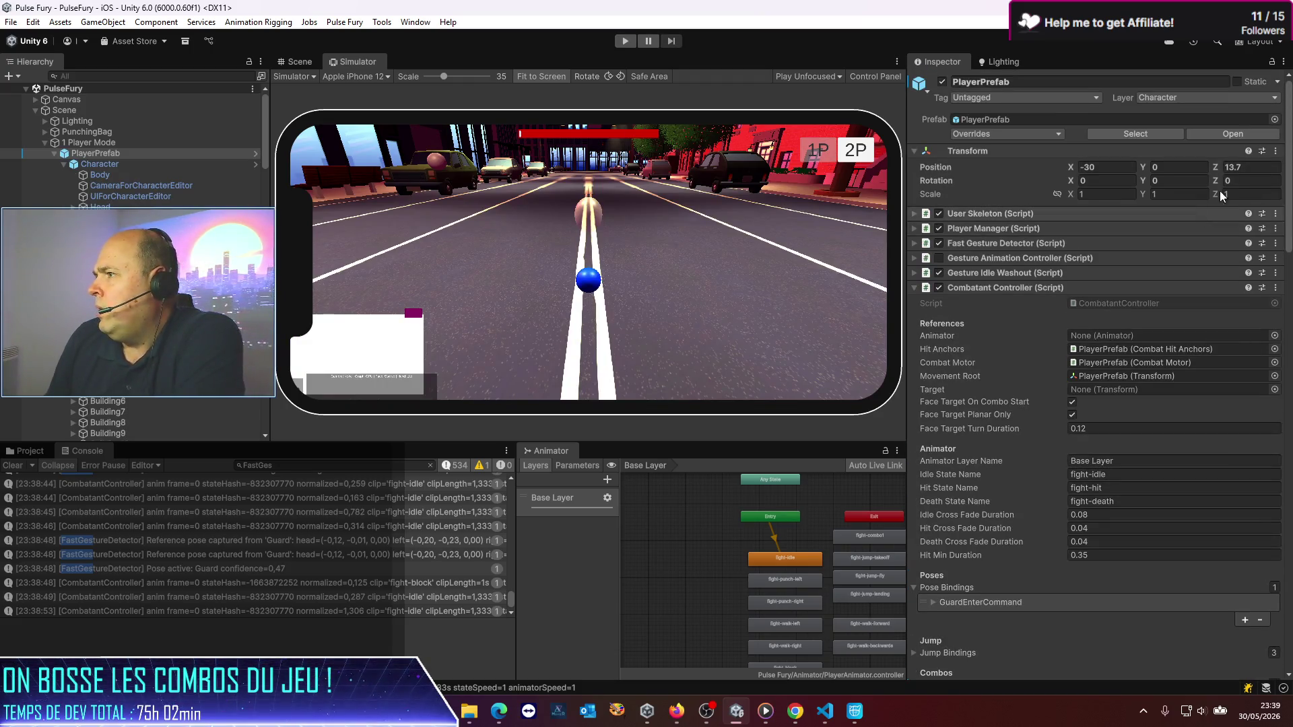
# Step: Open PlayerPrefab in prefab mode and set PunchRight and PunchLeft Dash Impulse Magnitude to 200
pyautogui.click(1236, 134)
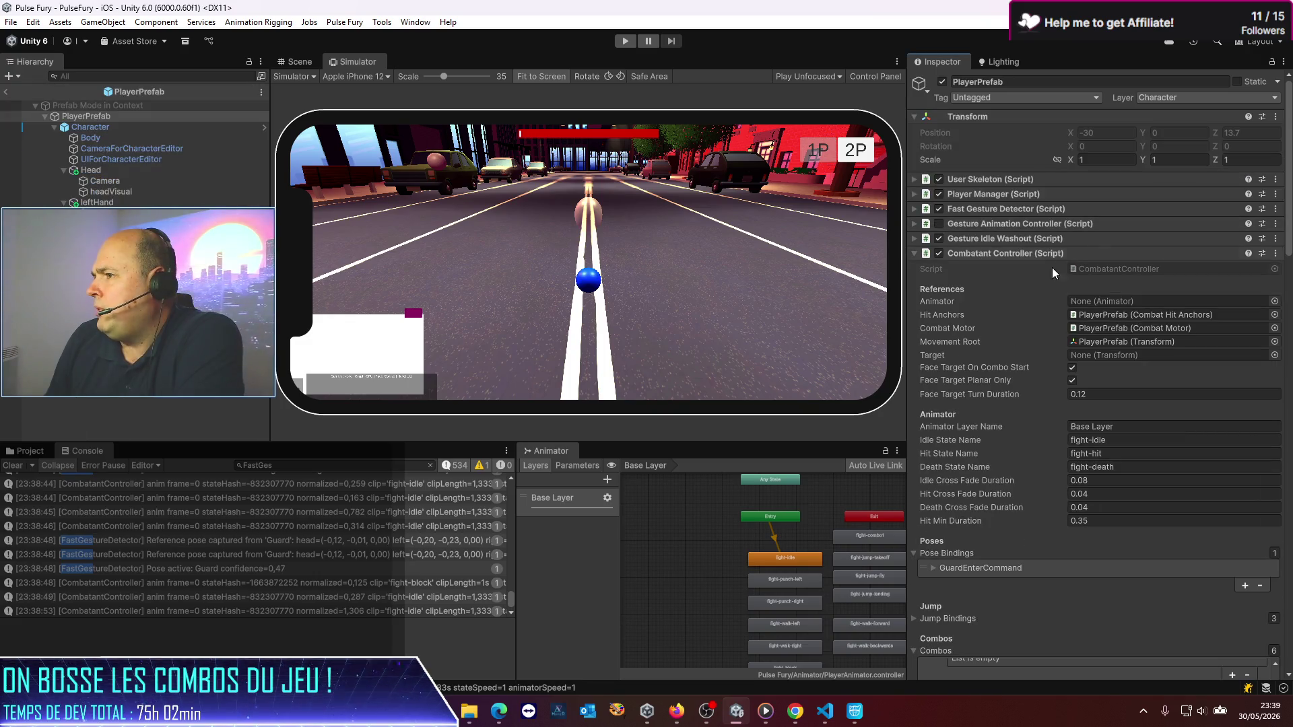
pyautogui.scroll(-10, 1053, 268)
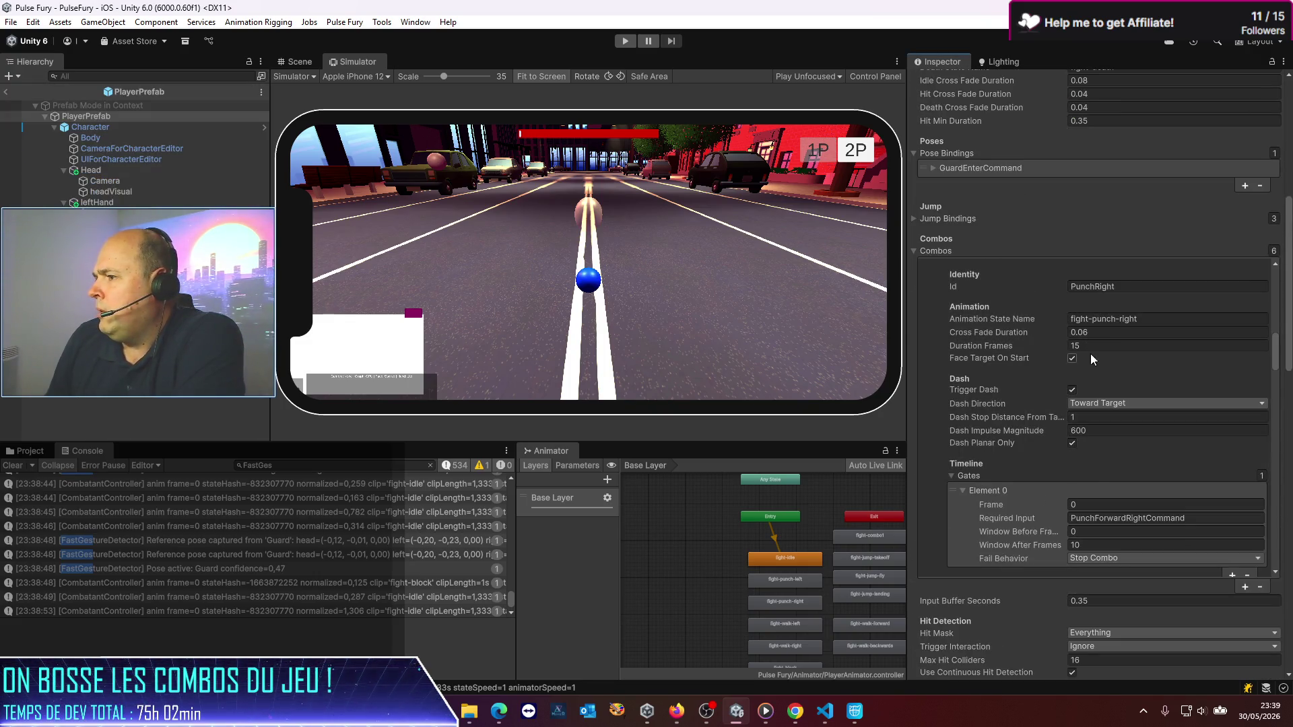
pyautogui.scroll(-2, 1092, 356)
pyautogui.scroll(2, 1092, 357)
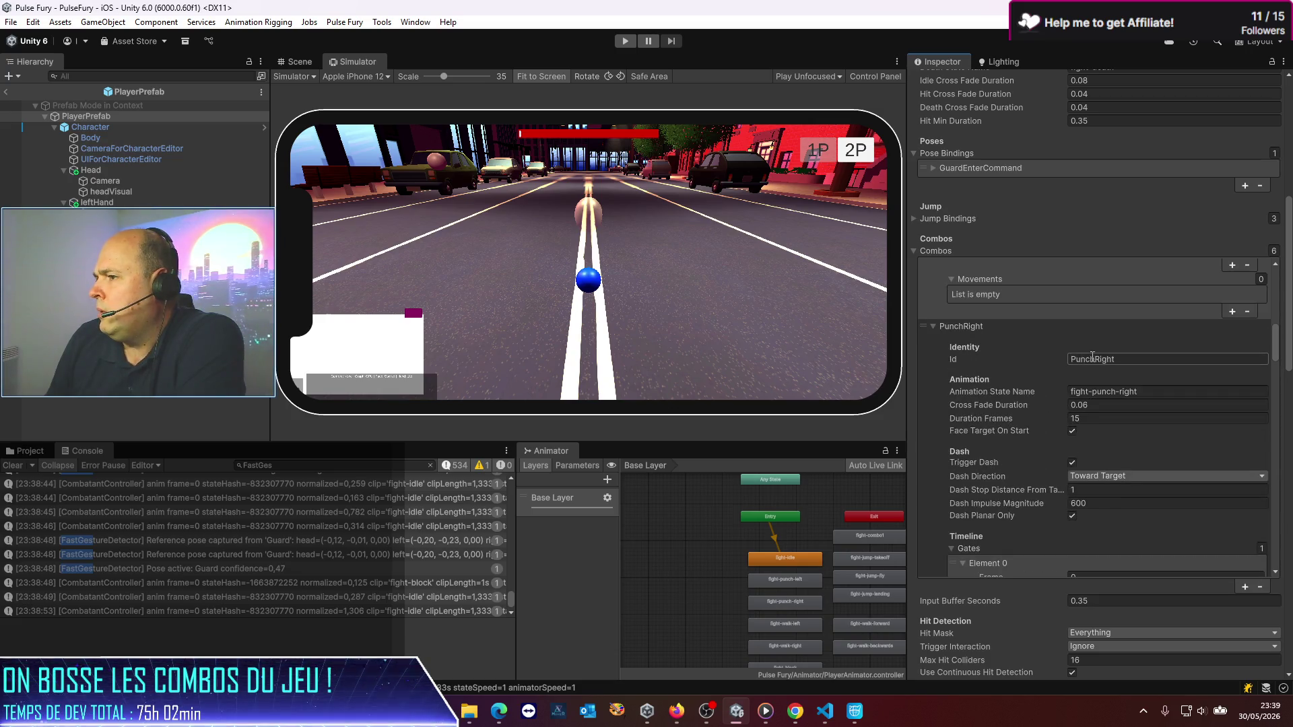
pyautogui.click(1110, 431)
pyautogui.write('200')
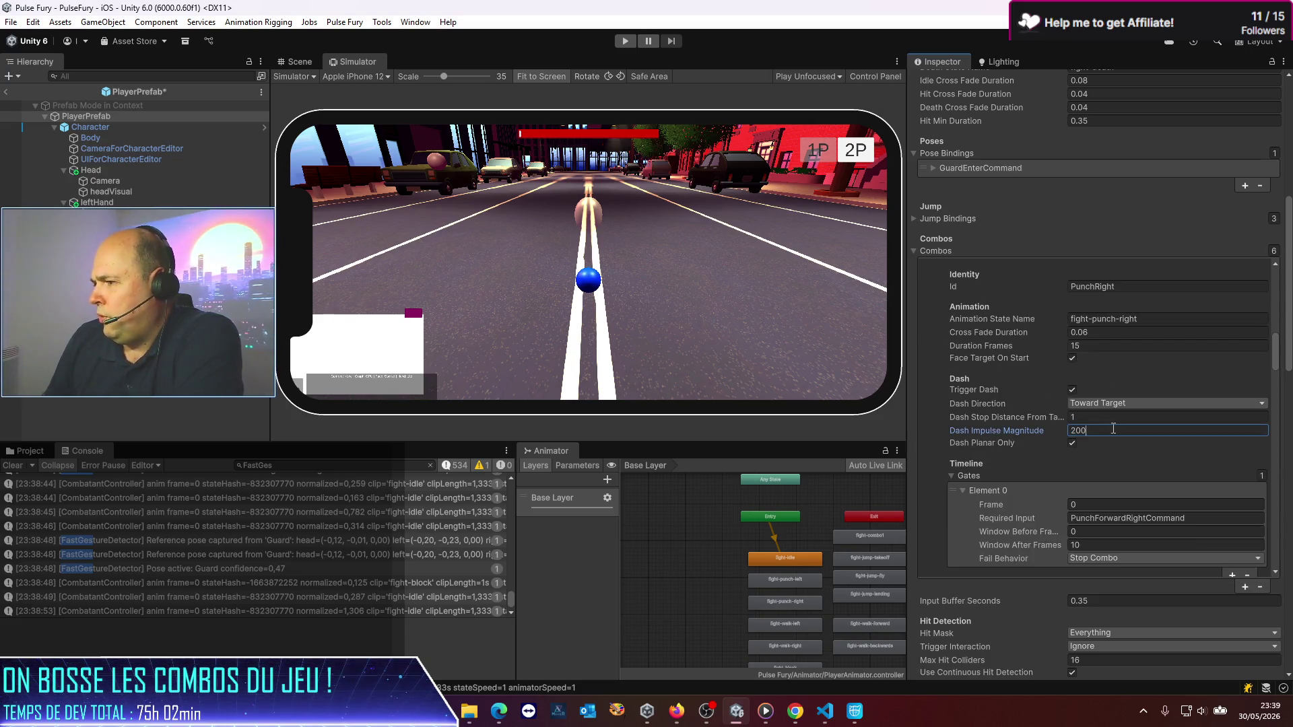
pyautogui.scroll(-10, 1072, 381)
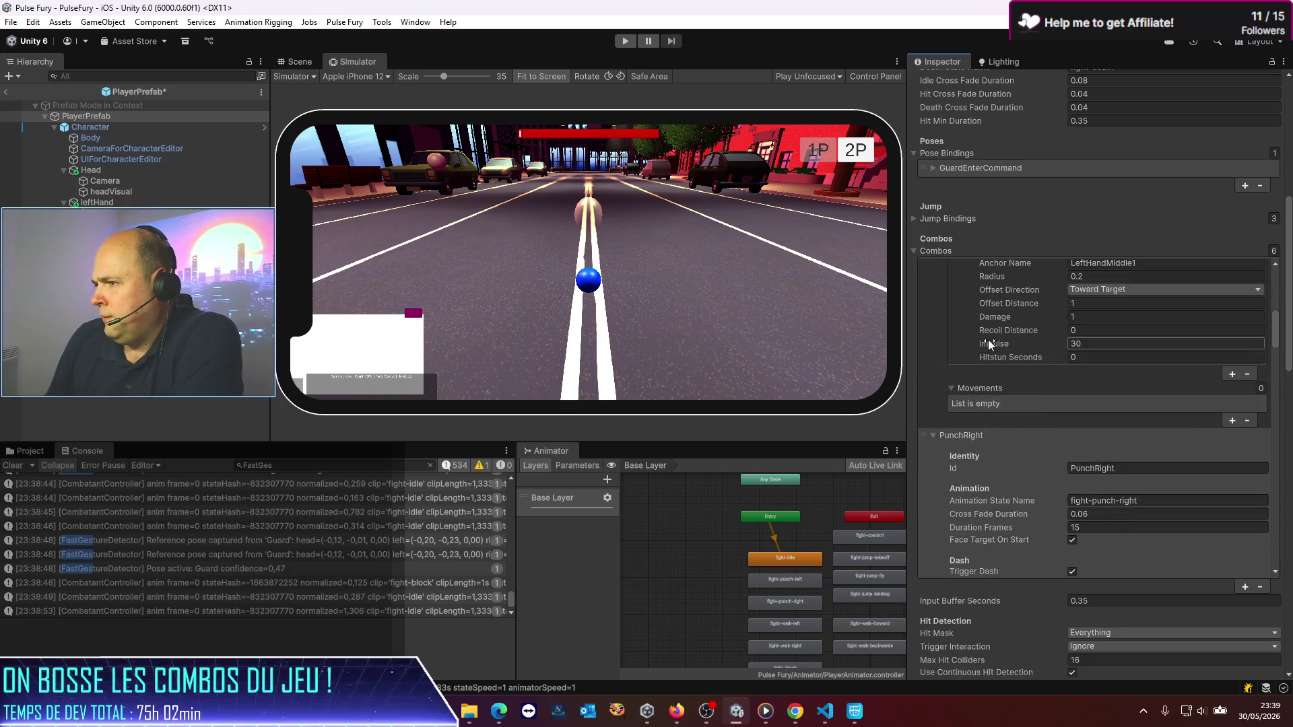
pyautogui.scroll(6, 988, 340)
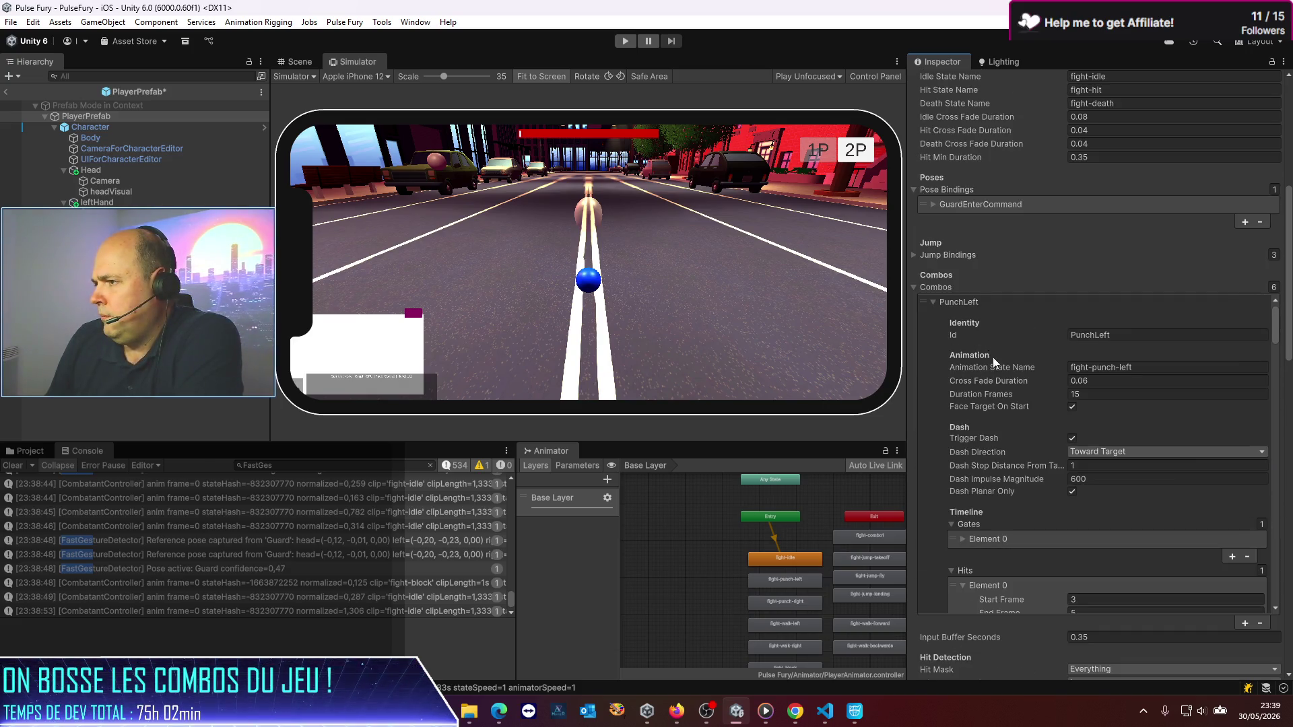
pyautogui.click(1091, 479)
pyautogui.write('200')
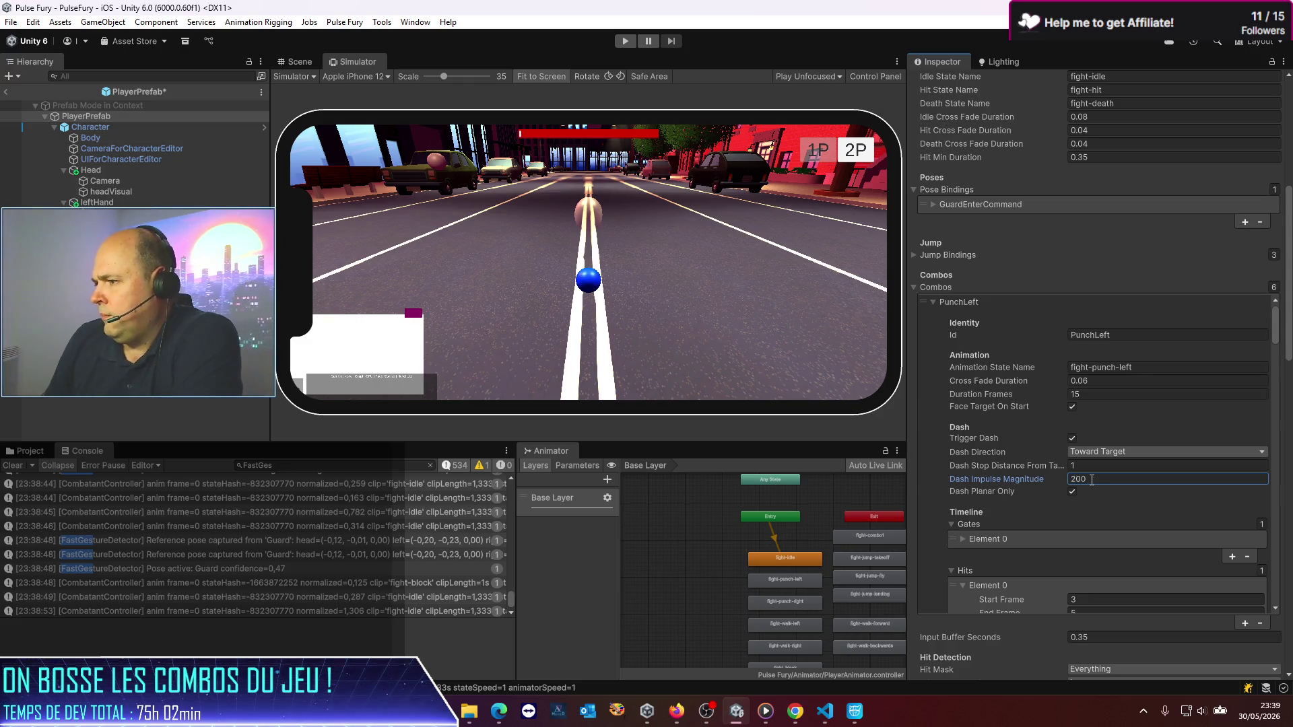
# Step: Review Combo1 and confirm DoublePunch's Dash Impulse Magnitude of 1000
pyautogui.scroll(-10, 1060, 440)
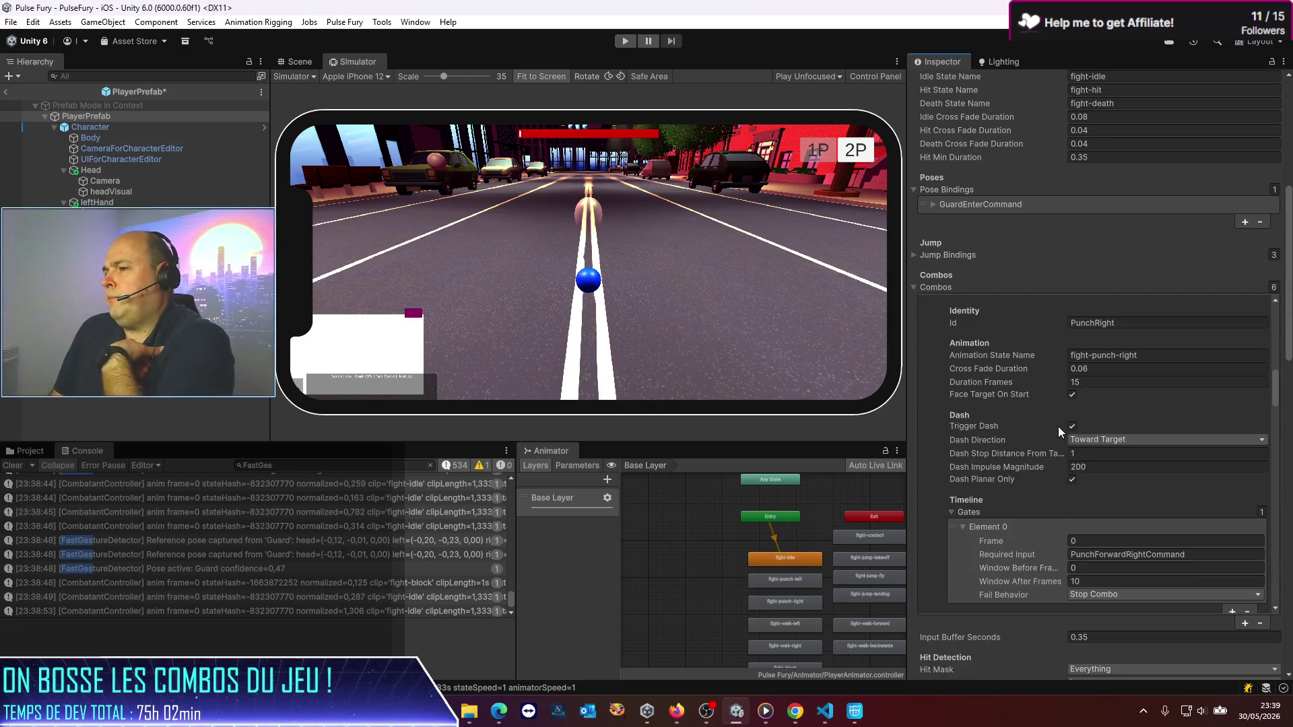
pyautogui.scroll(-6, 1058, 419)
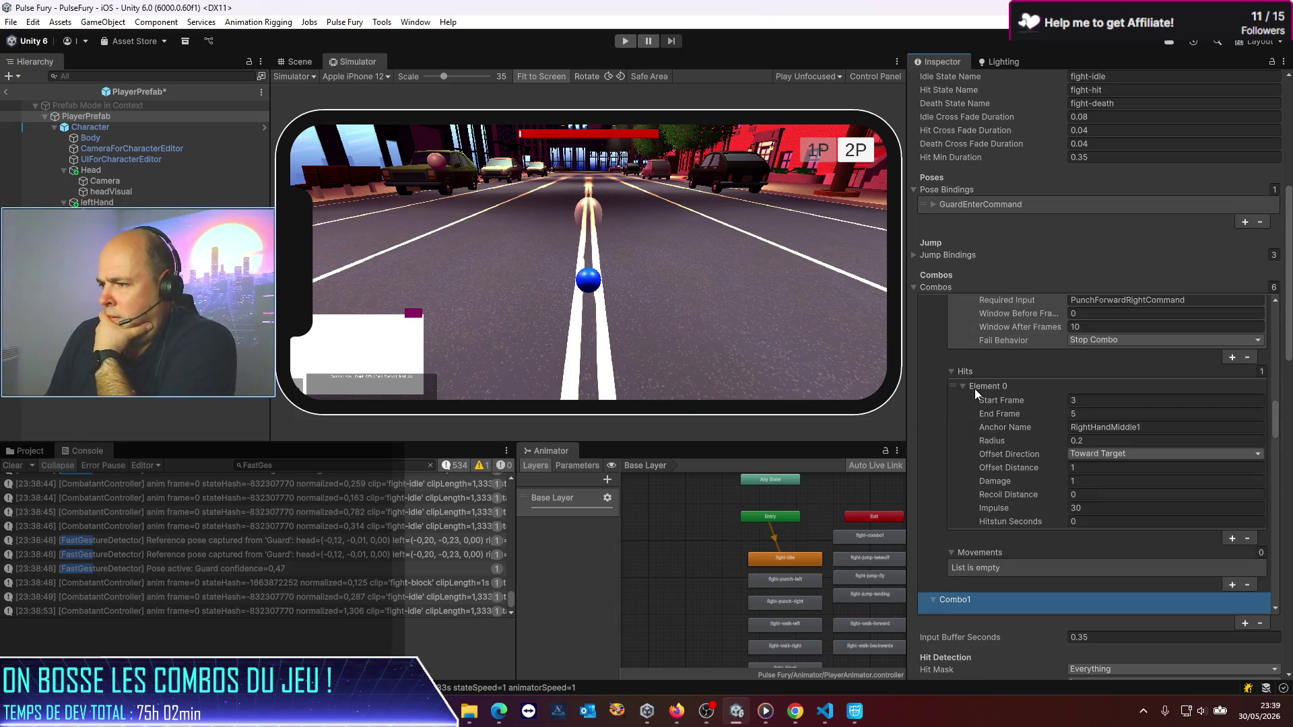
pyautogui.scroll(-3, 977, 389)
pyautogui.scroll(-10, 980, 389)
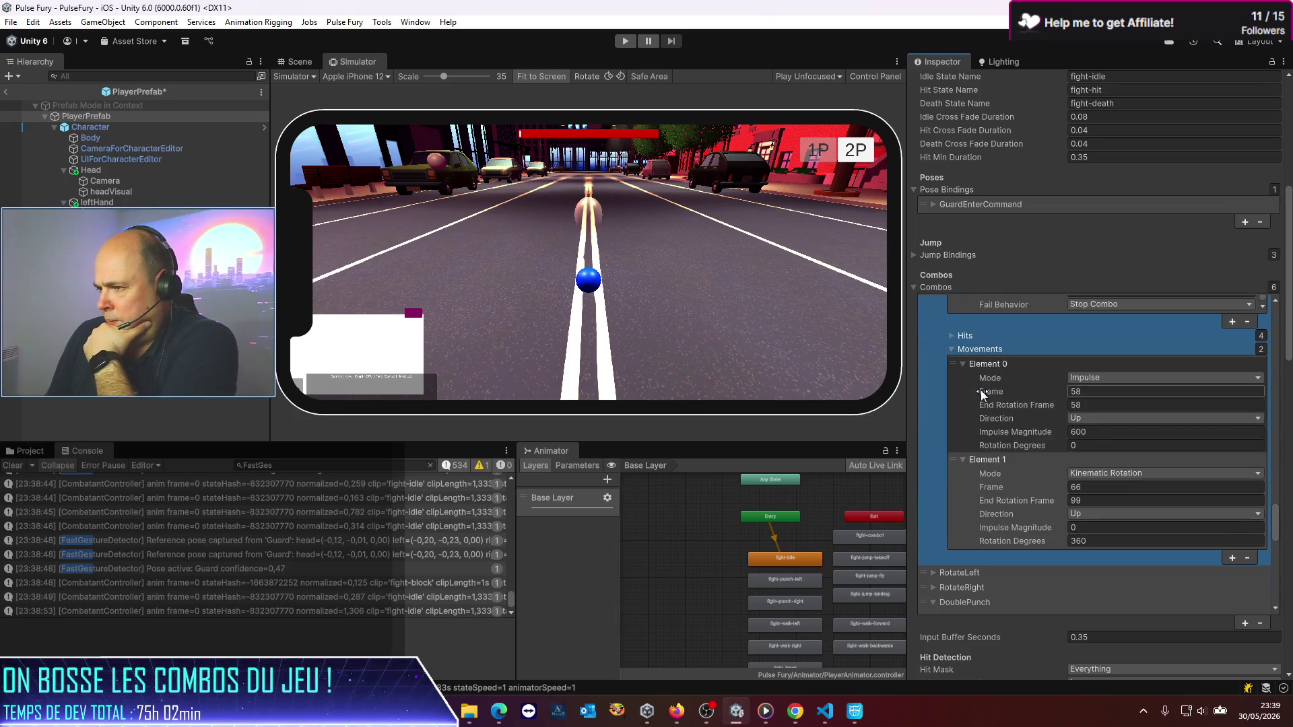
pyautogui.scroll(-10, 981, 390)
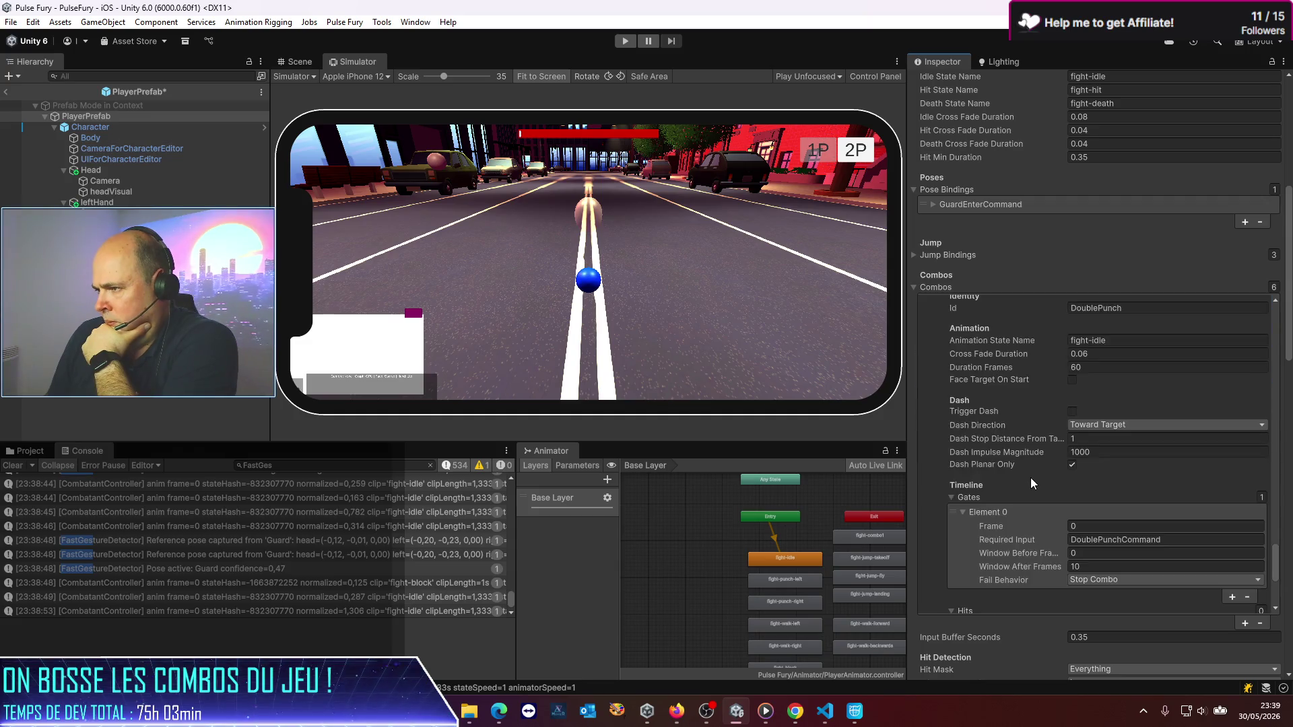
pyautogui.scroll(-5, 1070, 484)
pyautogui.scroll(4, 1050, 440)
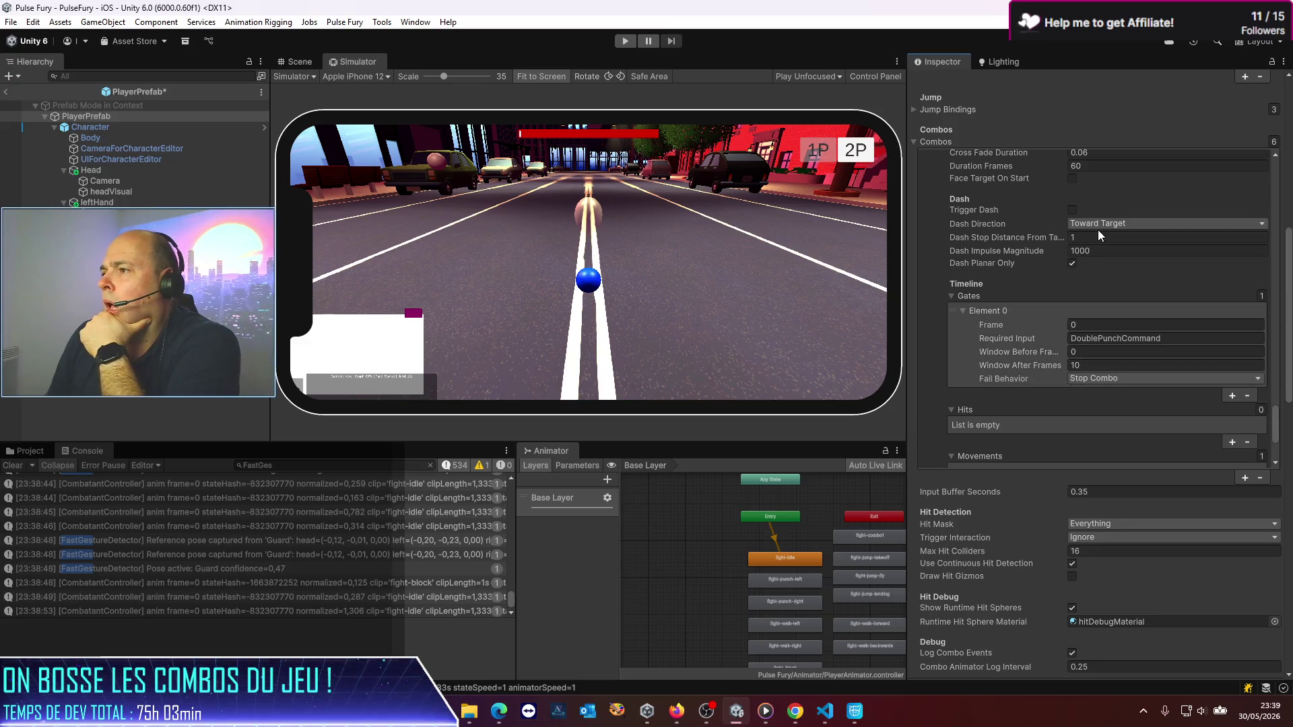
pyautogui.click(1091, 250)
pyautogui.scroll(5, 1083, 381)
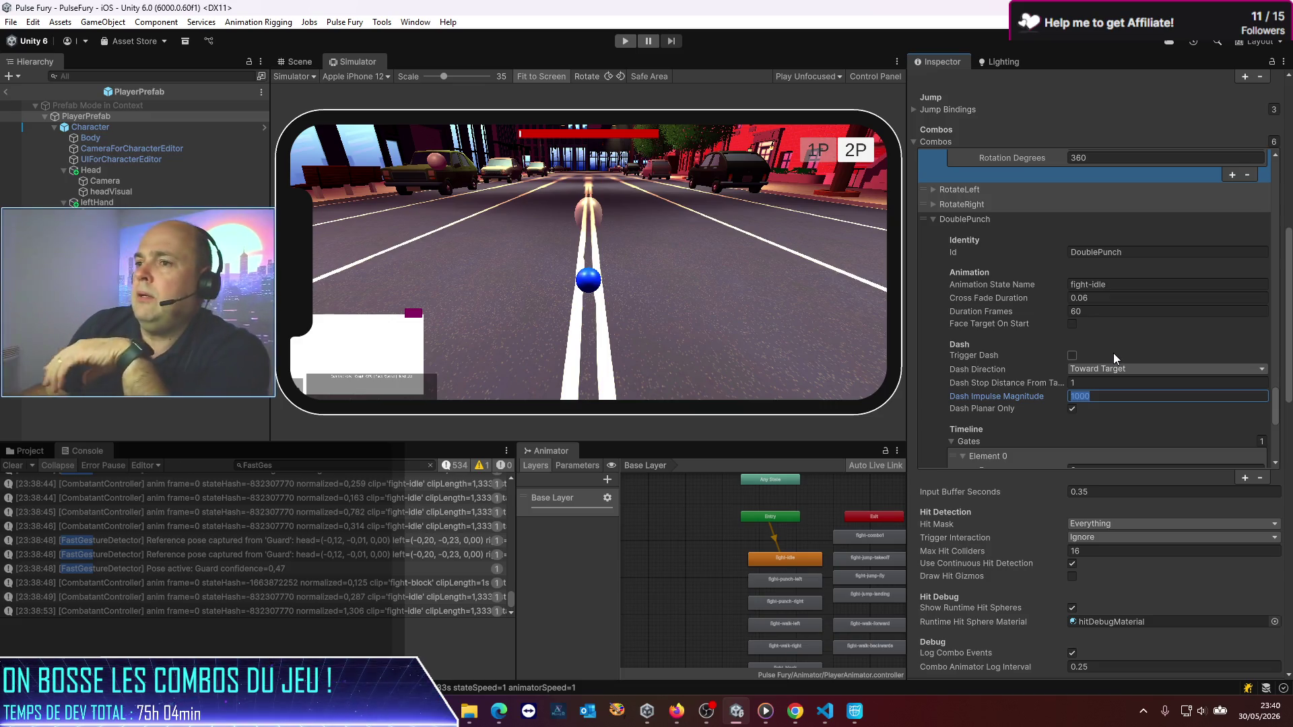
# Step: Start Play mode and maximize the Simulator view to fill the whole editor
pyautogui.click(626, 41)
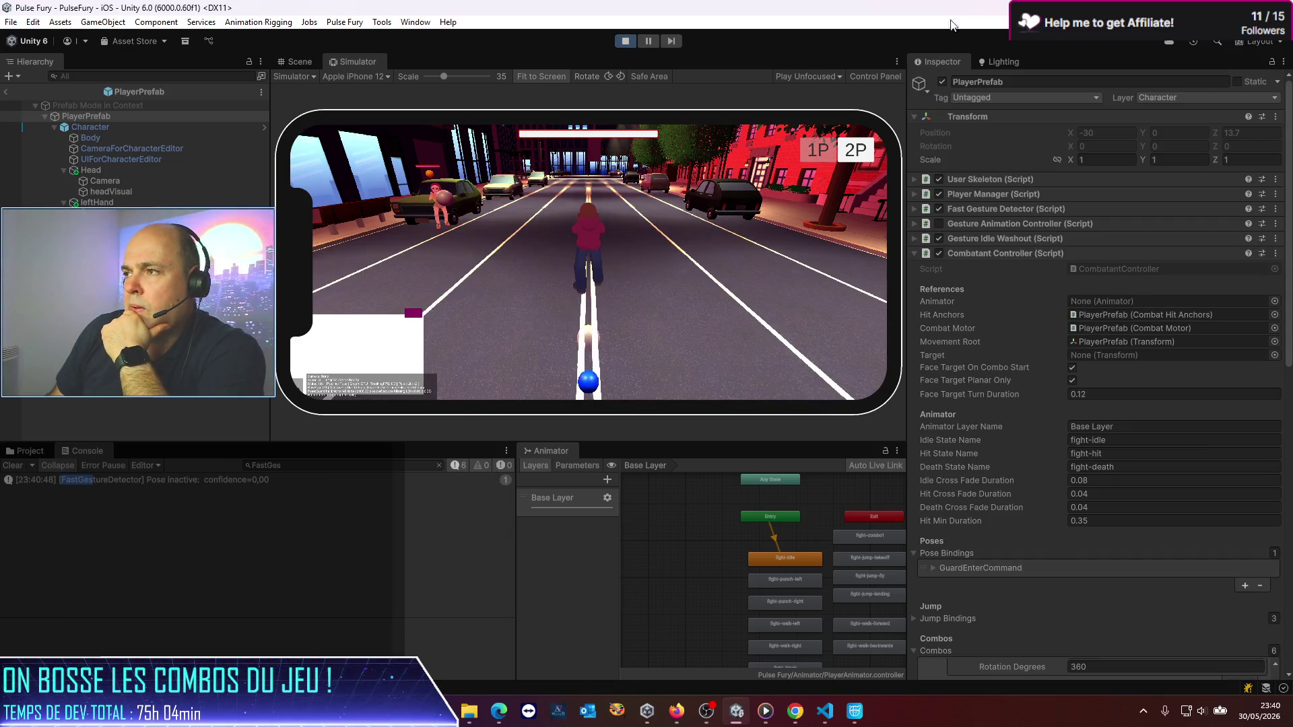
pyautogui.rightClick(895, 64)
pyautogui.click(921, 96)
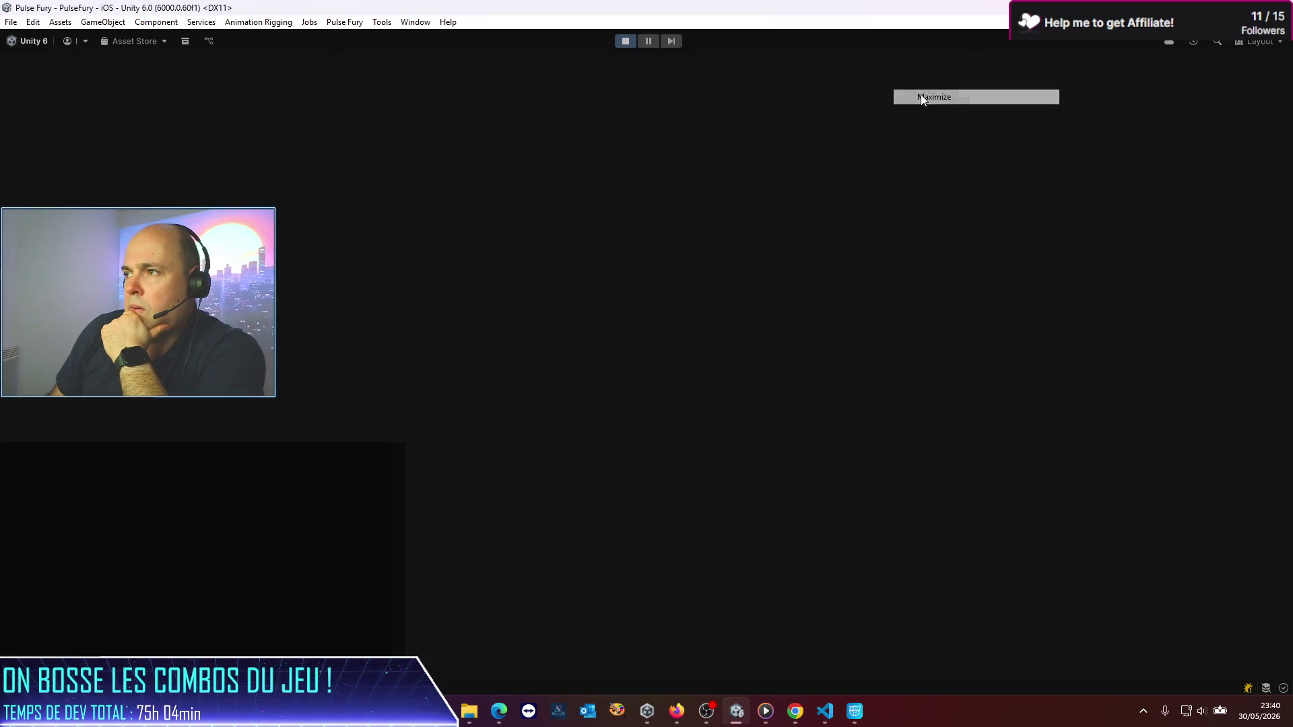
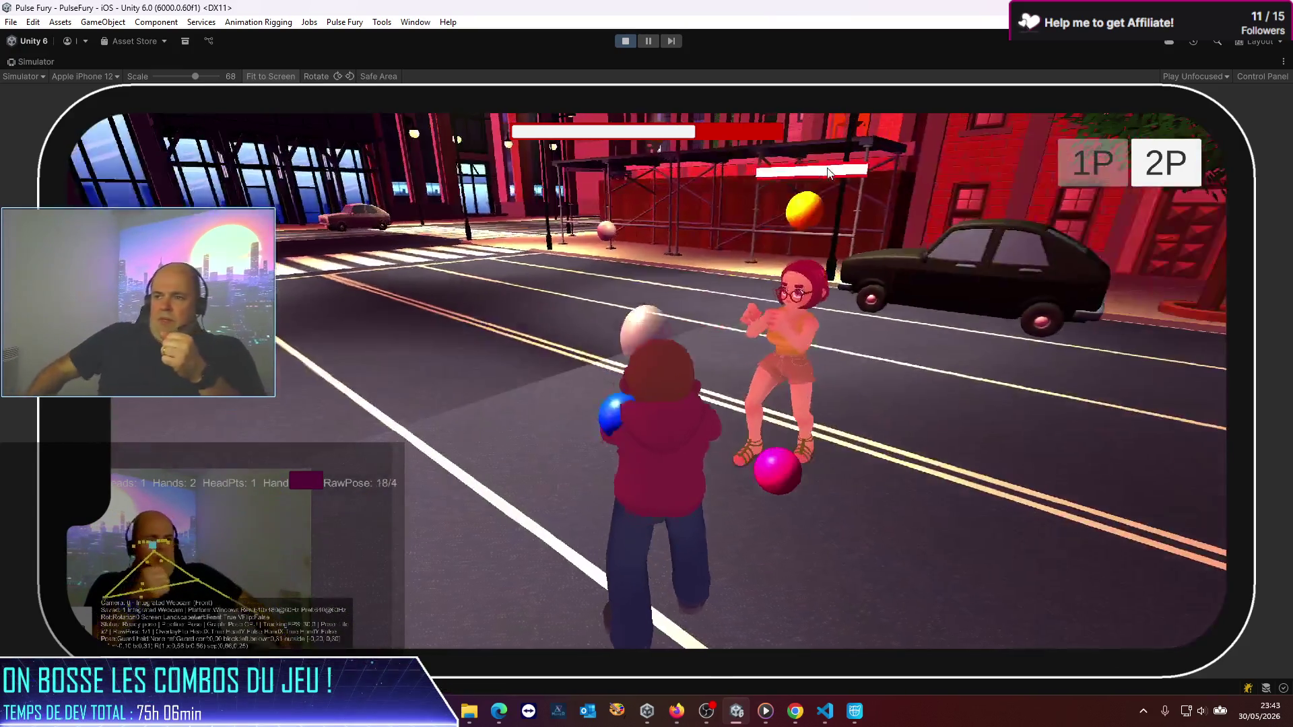
# Step: Switch the iPhone 12 simulator game to 2P split-screen mode
pyautogui.click(1178, 173)
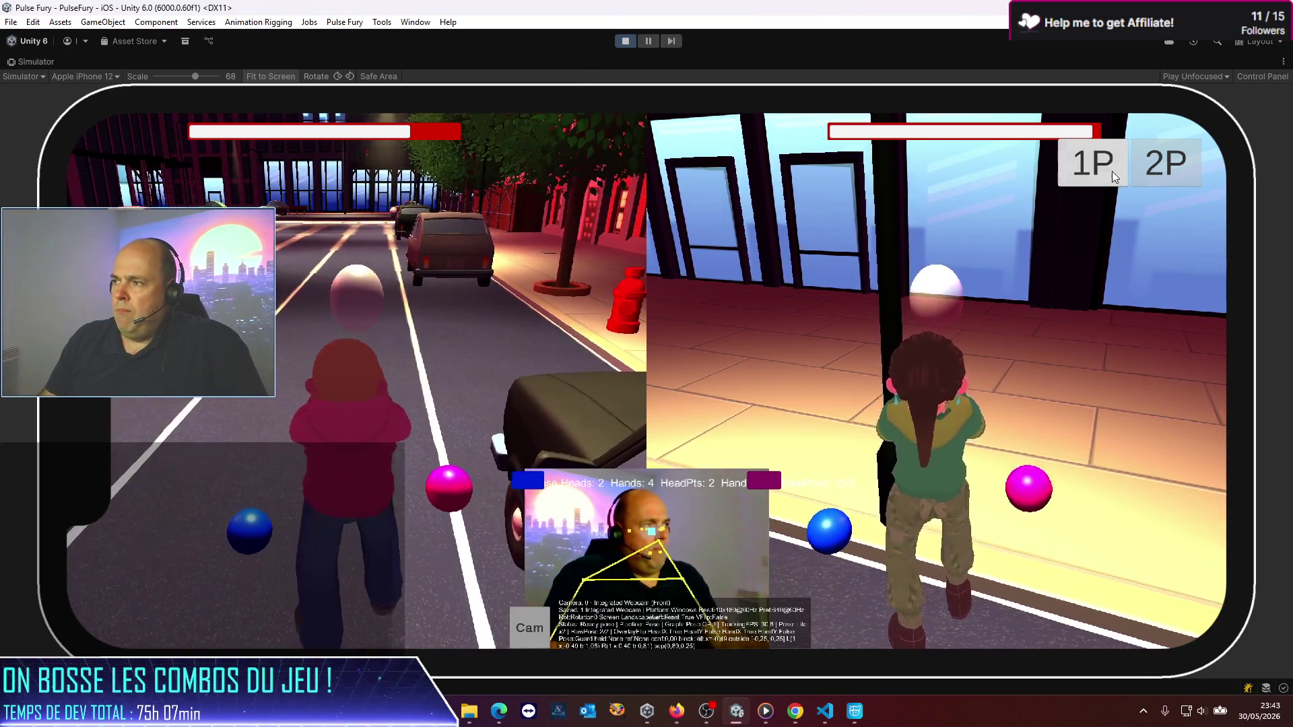
# Step: Return the game to 1P mode and uncheck Maximize on the Simulator tab
pyautogui.click(1113, 171)
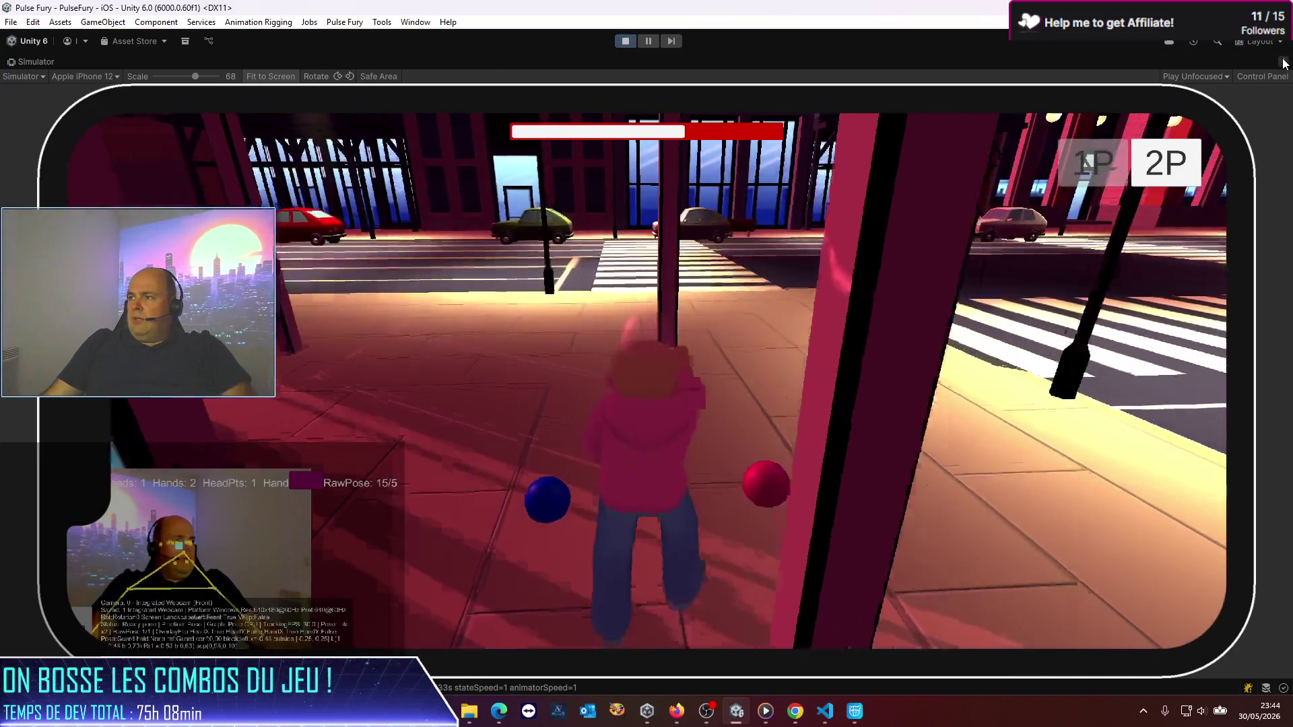
pyautogui.click(1284, 61)
pyautogui.click(1186, 99)
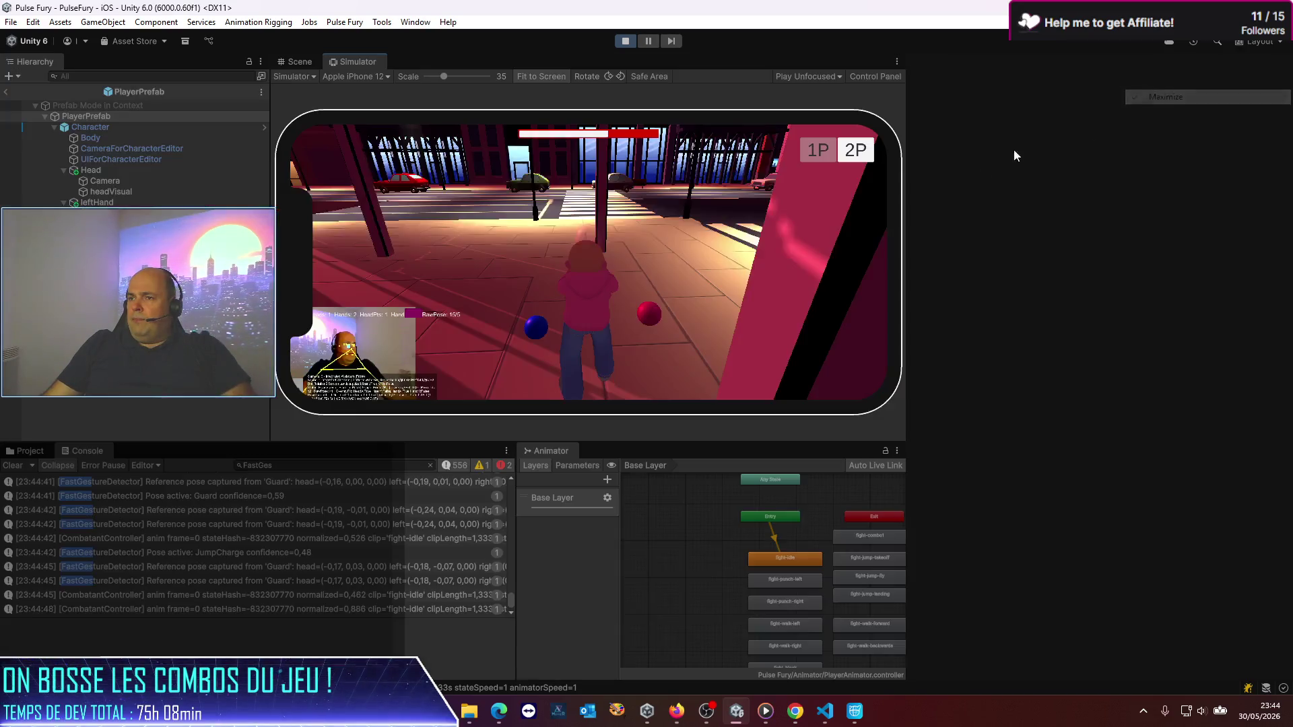
# Step: In the Scene view, frame the Character prefab, then exit prefab mode to the PulseFury scene
pyautogui.click(297, 62)
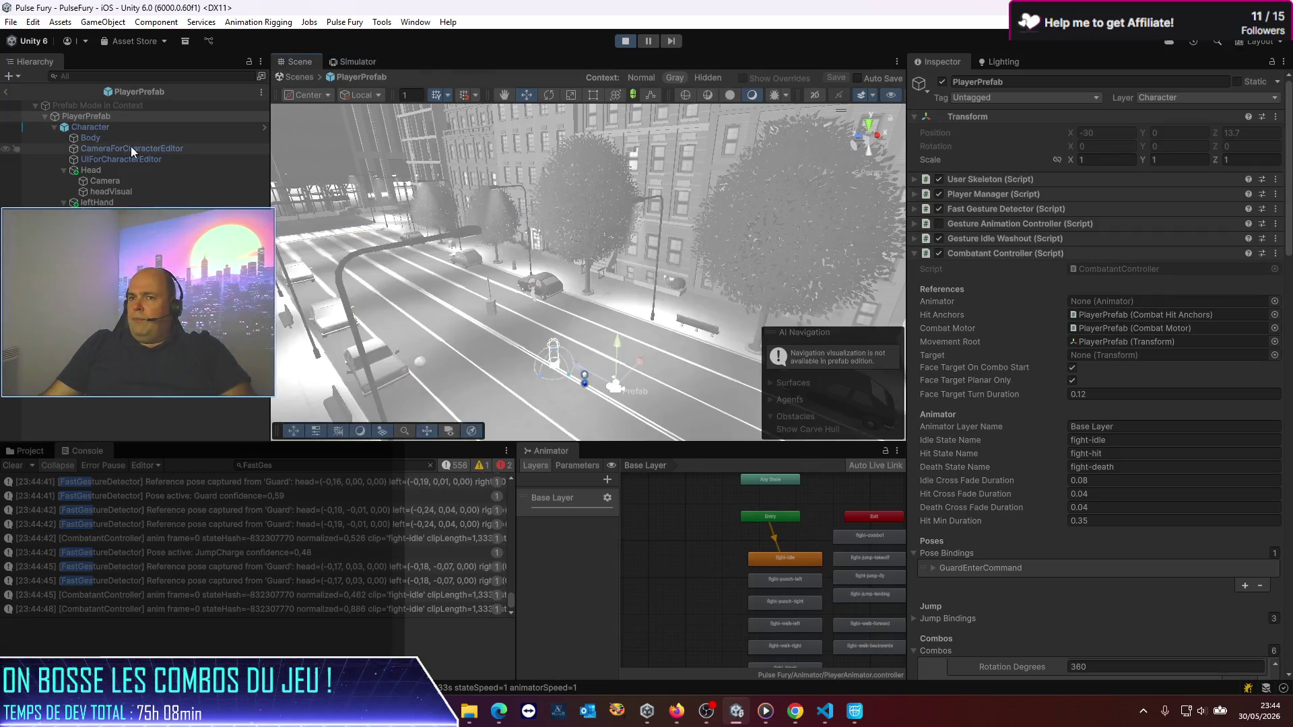
pyautogui.click(90, 131)
pyautogui.doubleClick(91, 131)
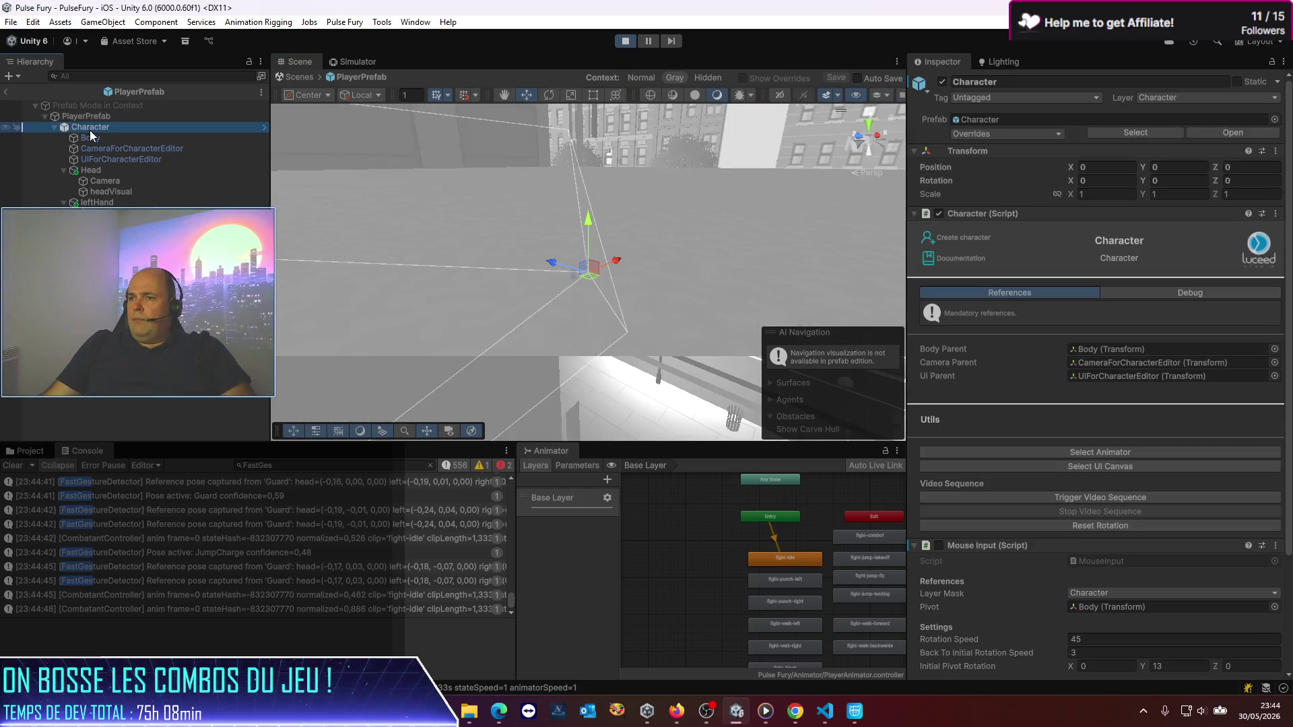
pyautogui.moveTo(691, 308)
pyautogui.mouseDown()
pyautogui.moveTo(600, 361)
pyautogui.moveTo(656, 384)
pyautogui.moveTo(650, 354)
pyautogui.mouseUp()
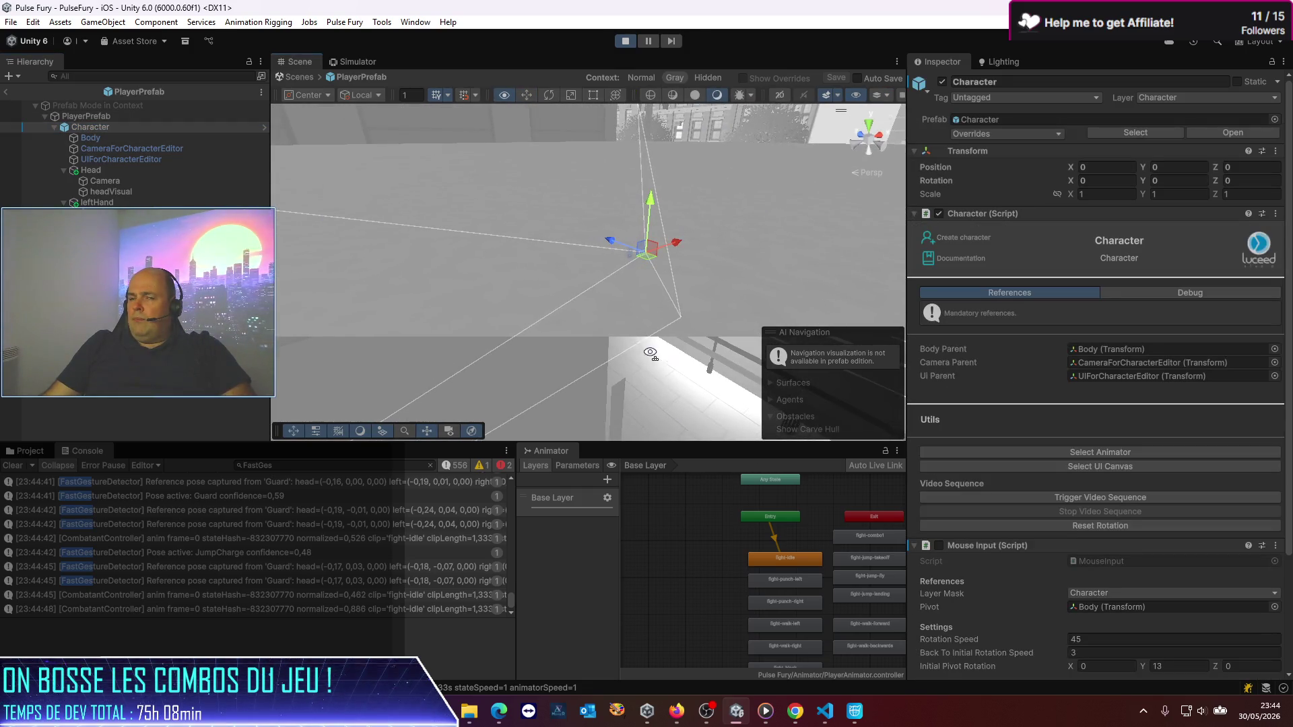
pyautogui.click(4, 93)
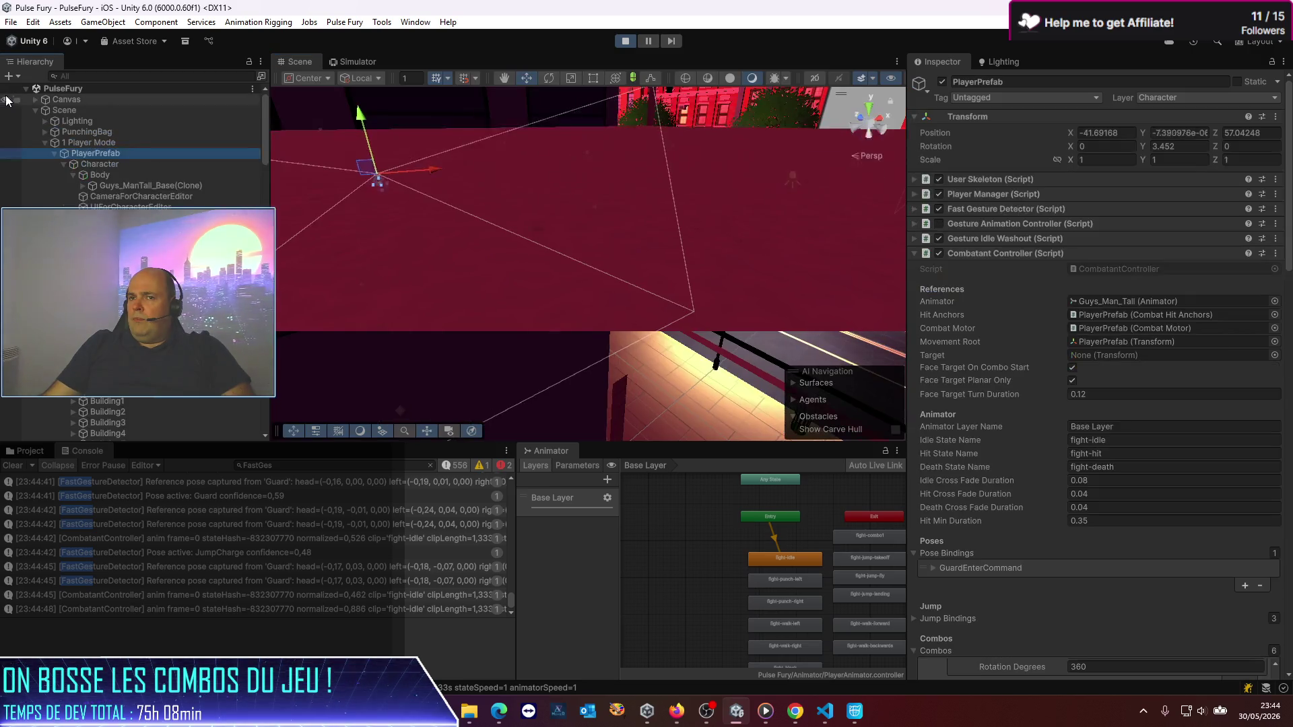
# Step: Inspect the scene objects around the roof, ending on the FinLB04F00 roof piece
pyautogui.doubleClick(112, 180)
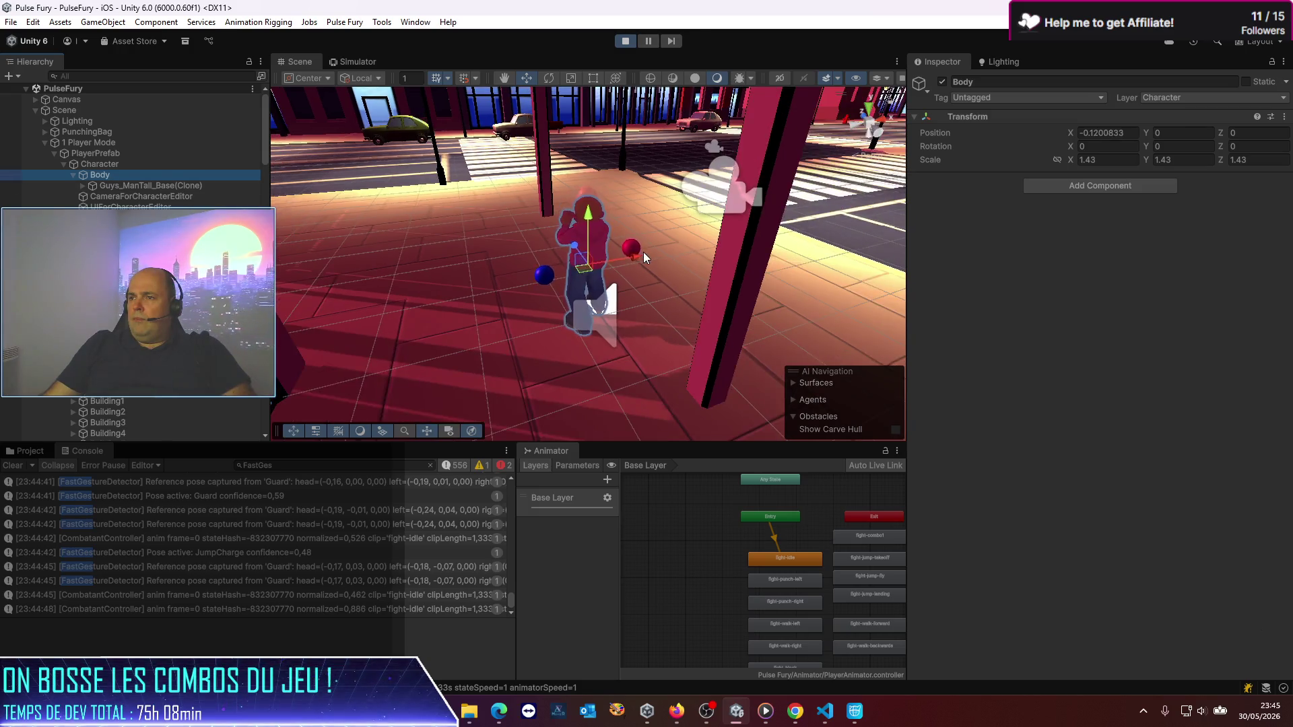
pyautogui.moveTo(644, 252); pyautogui.dragTo(662, 185)
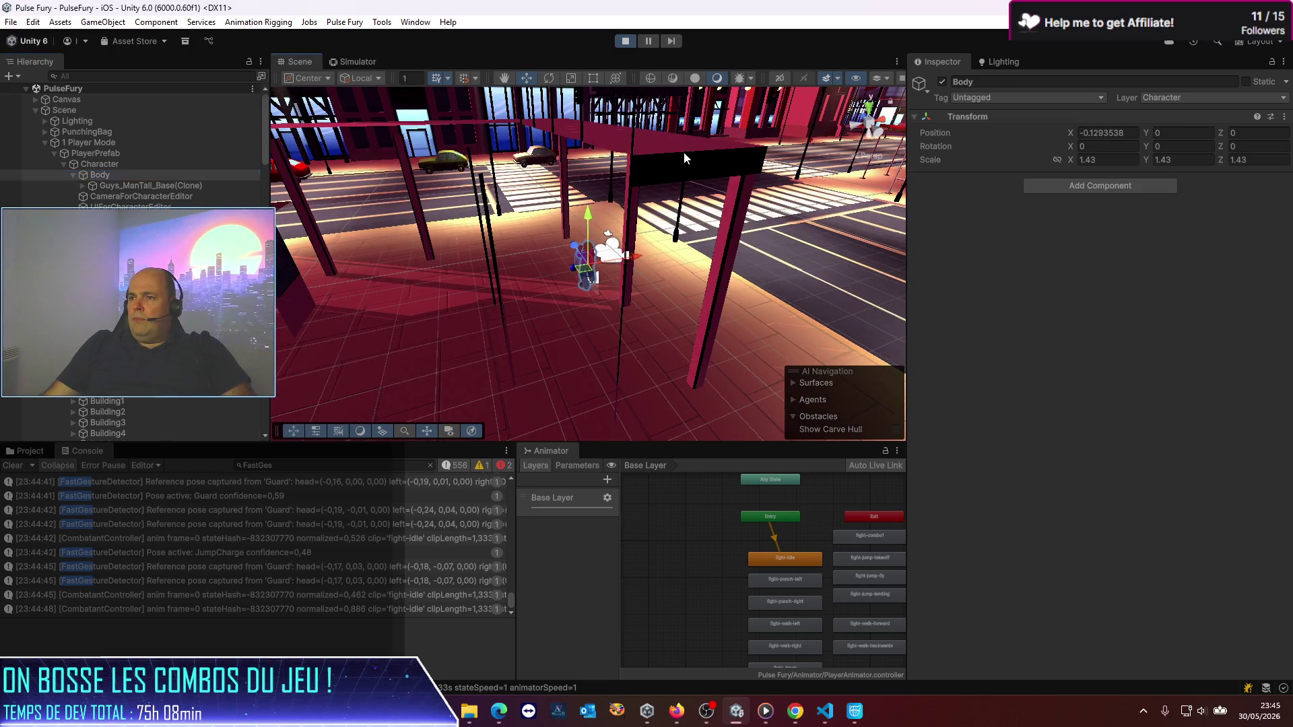
pyautogui.click(684, 153)
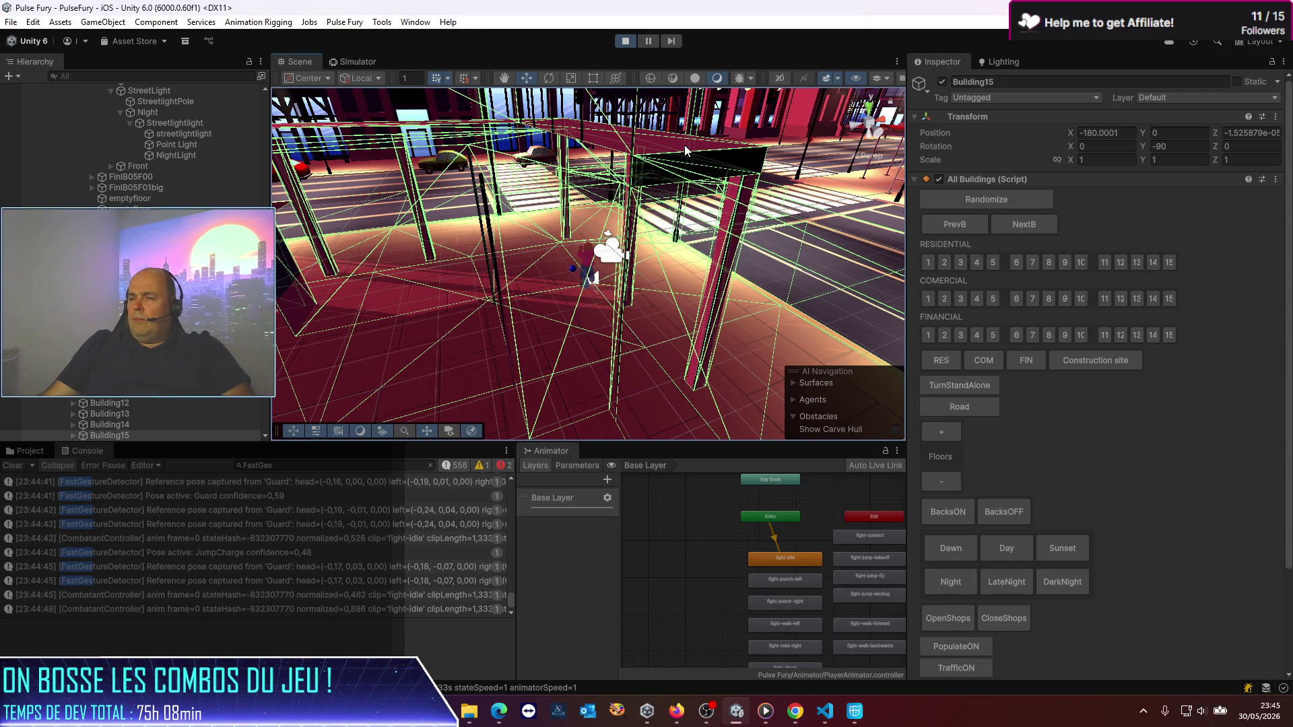
pyautogui.click(684, 144)
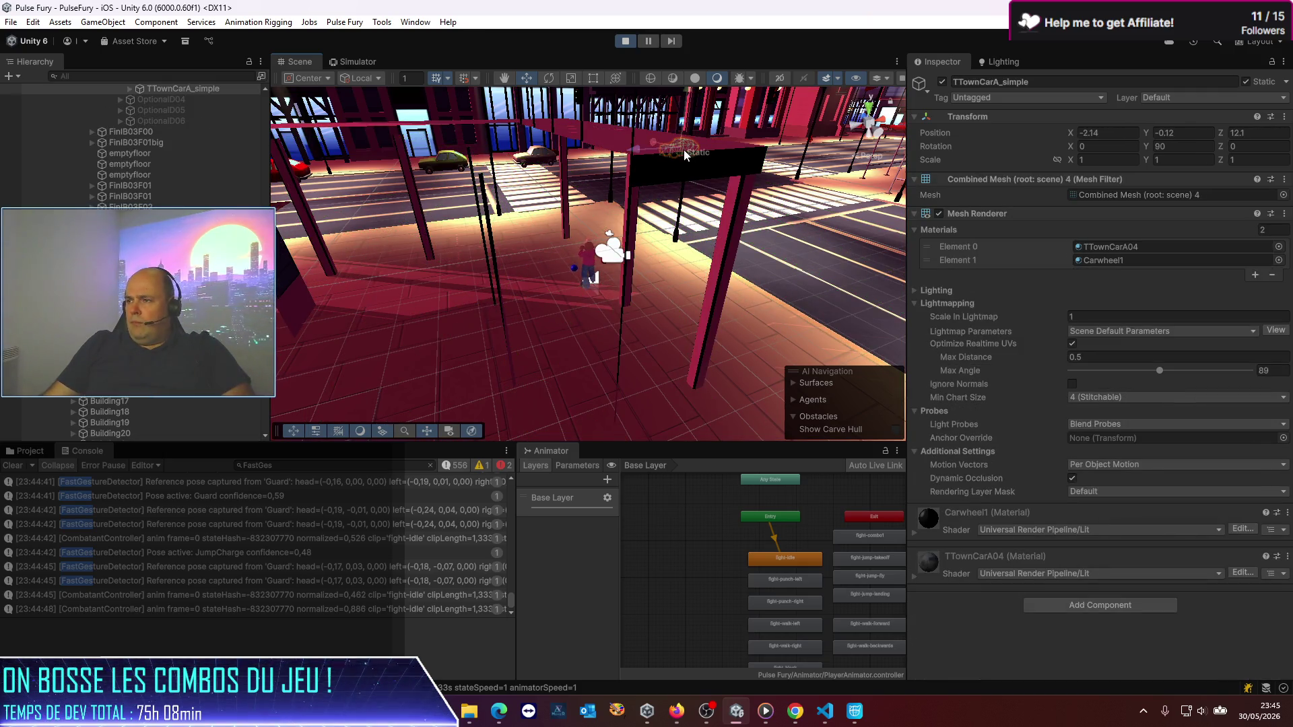
pyautogui.moveTo(721, 160)
pyautogui.mouseDown()
pyautogui.moveTo(602, 223)
pyautogui.moveTo(493, 222)
pyautogui.mouseUp()
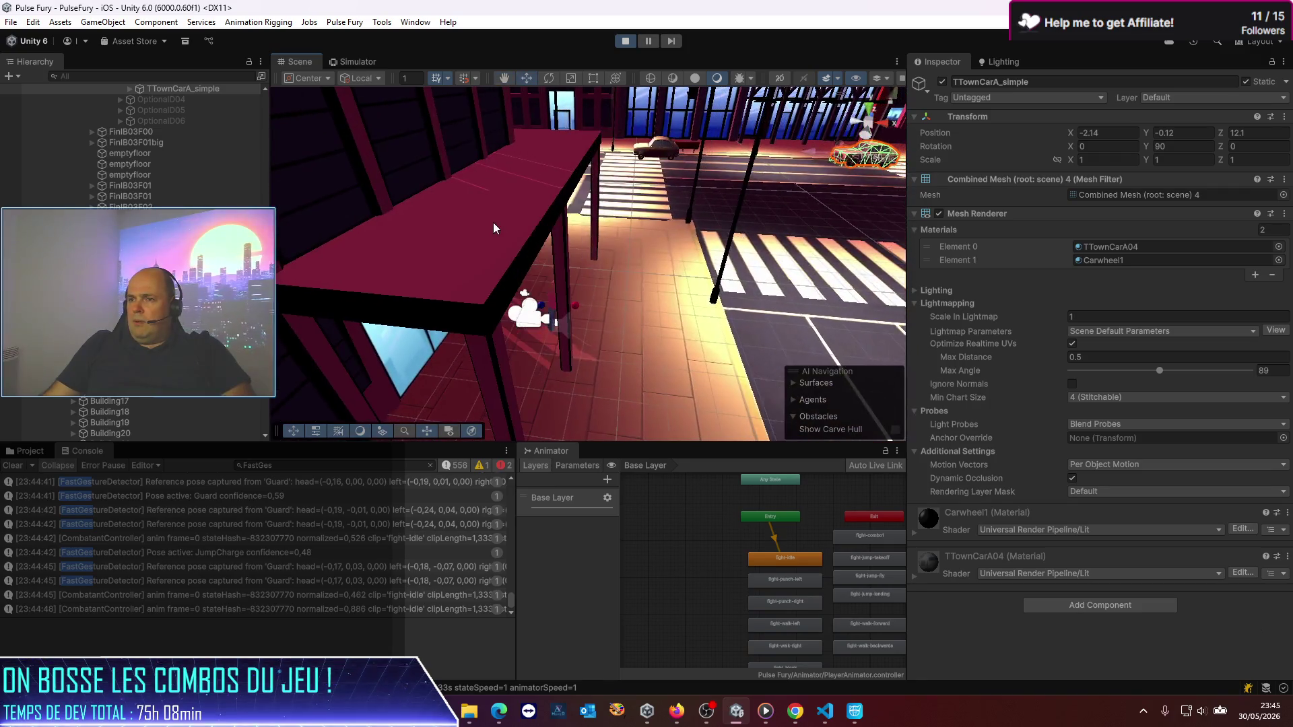
pyautogui.click(487, 220)
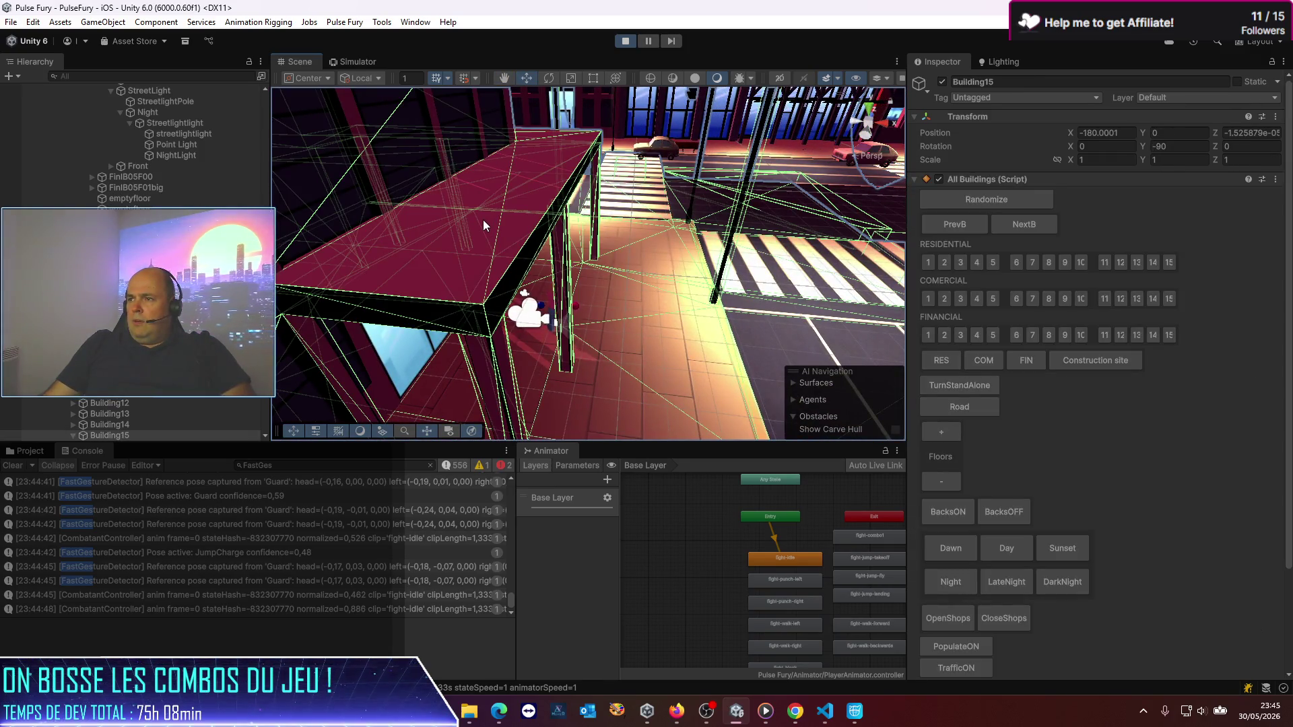
pyautogui.click(483, 220)
pyautogui.click(468, 287)
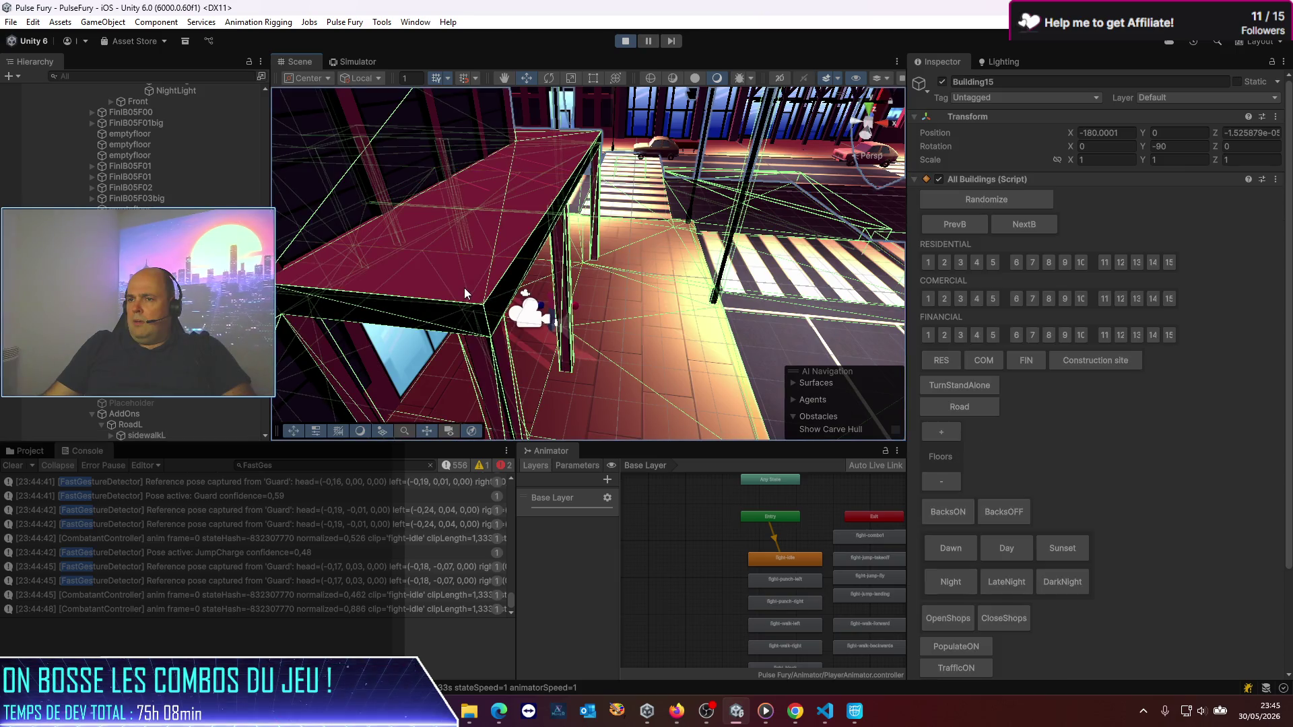
pyautogui.click(465, 291)
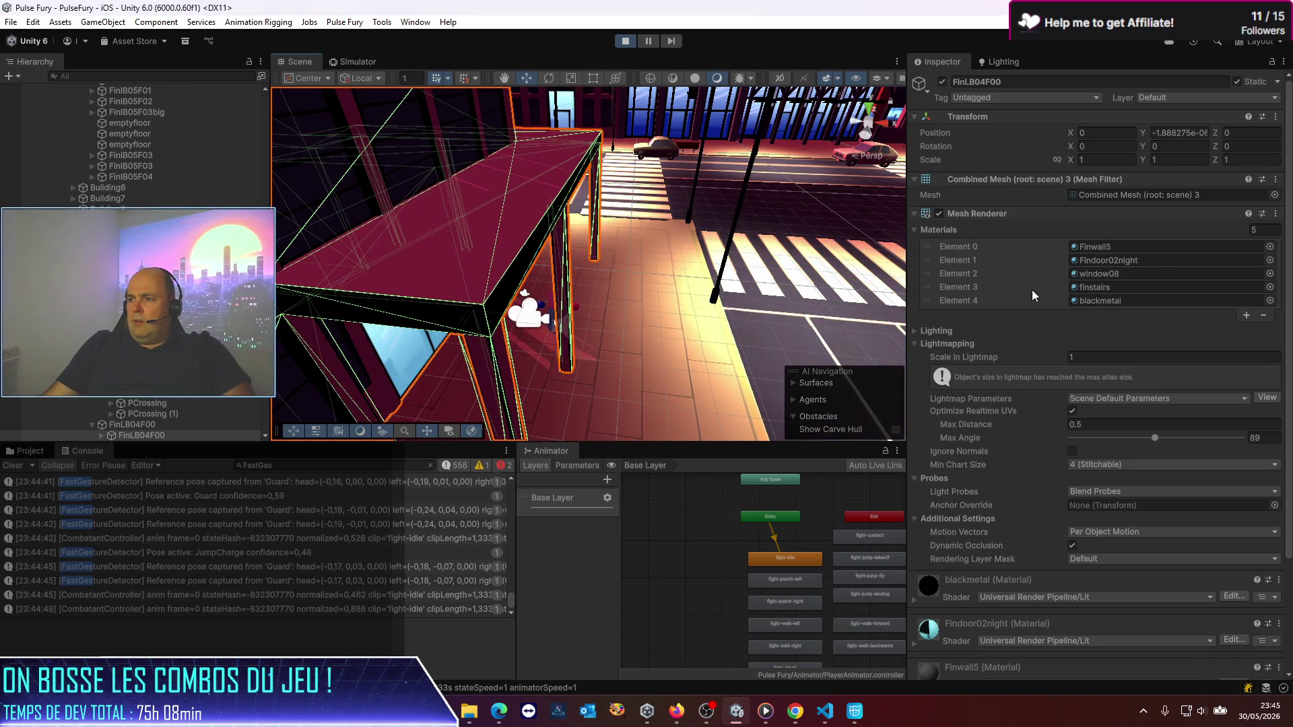
# Step: Select PlayerPrefab in the Hierarchy
pyautogui.scroll(-3, 1009, 326)
pyautogui.scroll(3, 1008, 328)
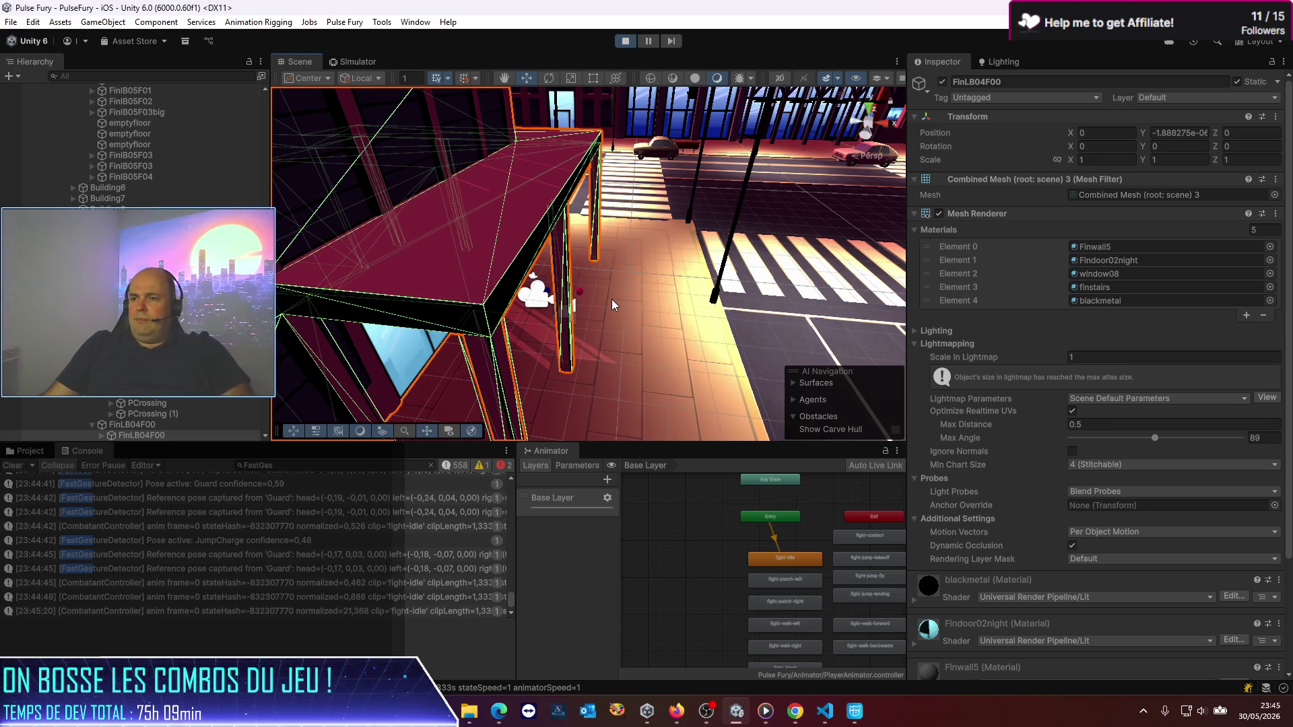
pyautogui.scroll(-5, 95, 206)
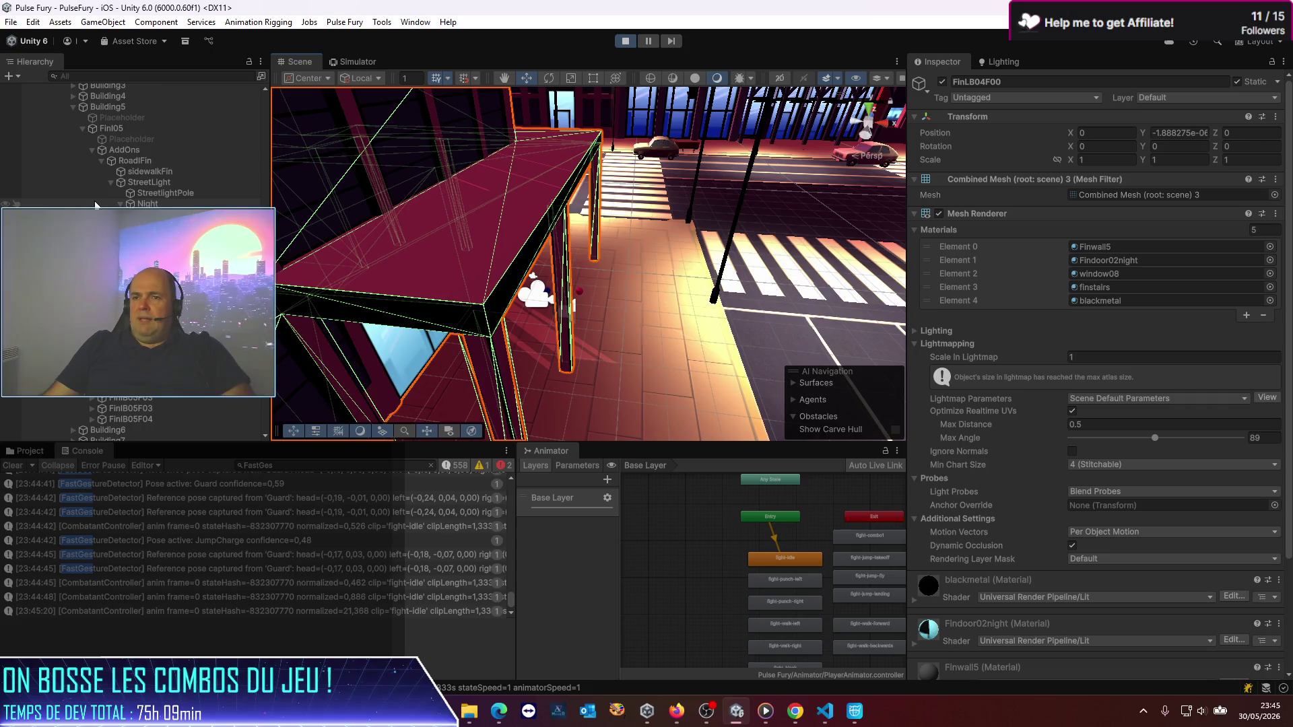
pyautogui.scroll(15, 95, 205)
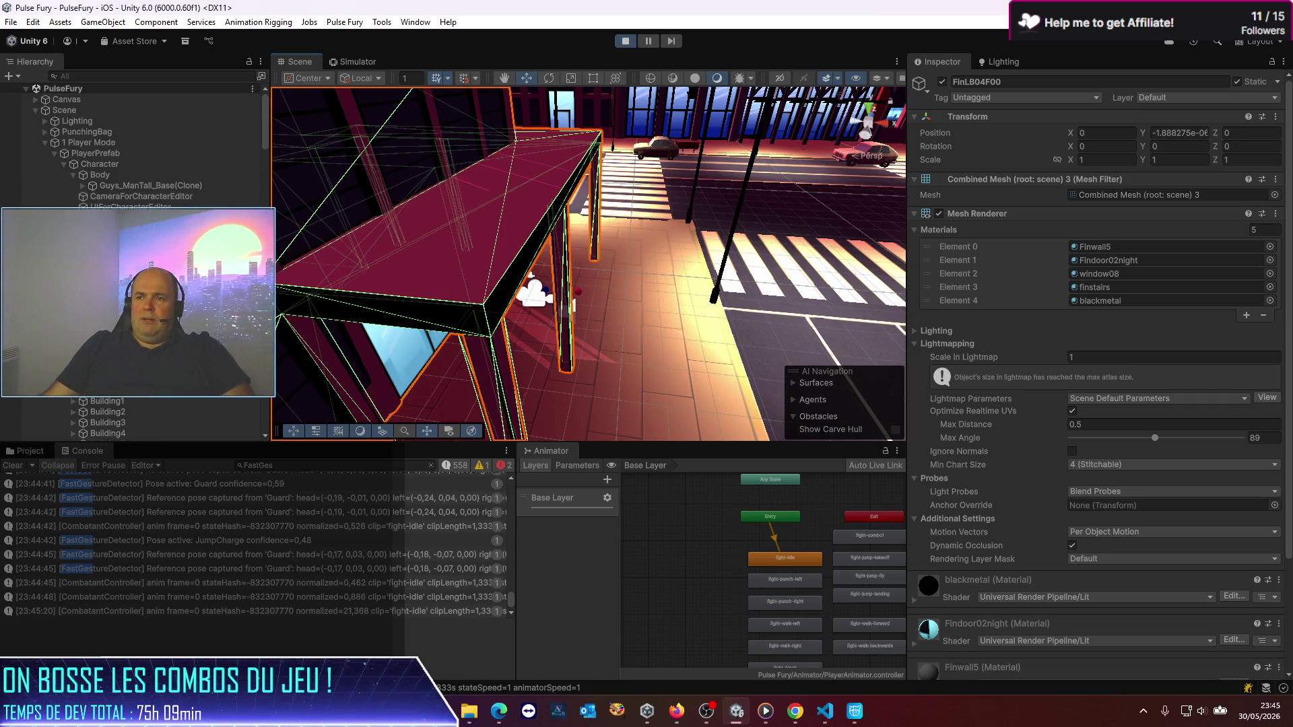
pyautogui.click(87, 154)
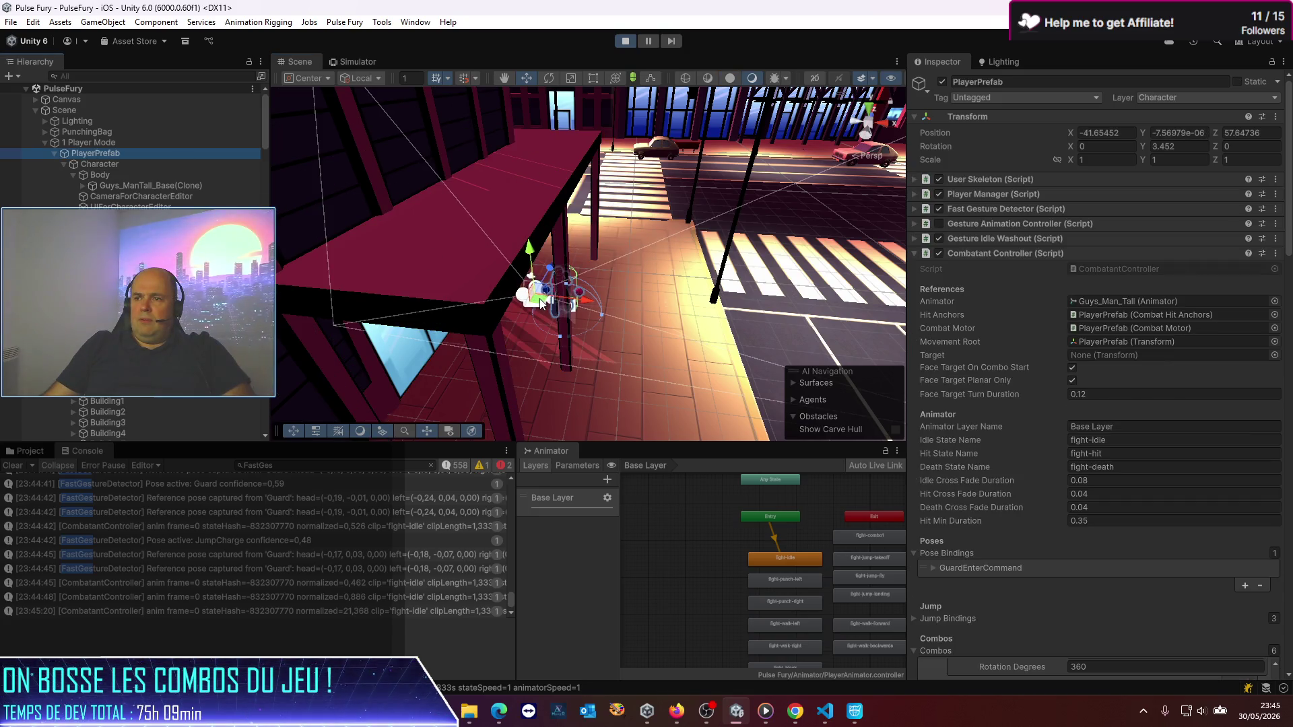
# Step: Drag PlayerPrefab beside the table to about X -42.09, Z 50.01
pyautogui.moveTo(541, 303)
pyautogui.mouseDown()
pyautogui.moveTo(406, 461)
pyautogui.moveTo(329, 524)
pyautogui.mouseUp()
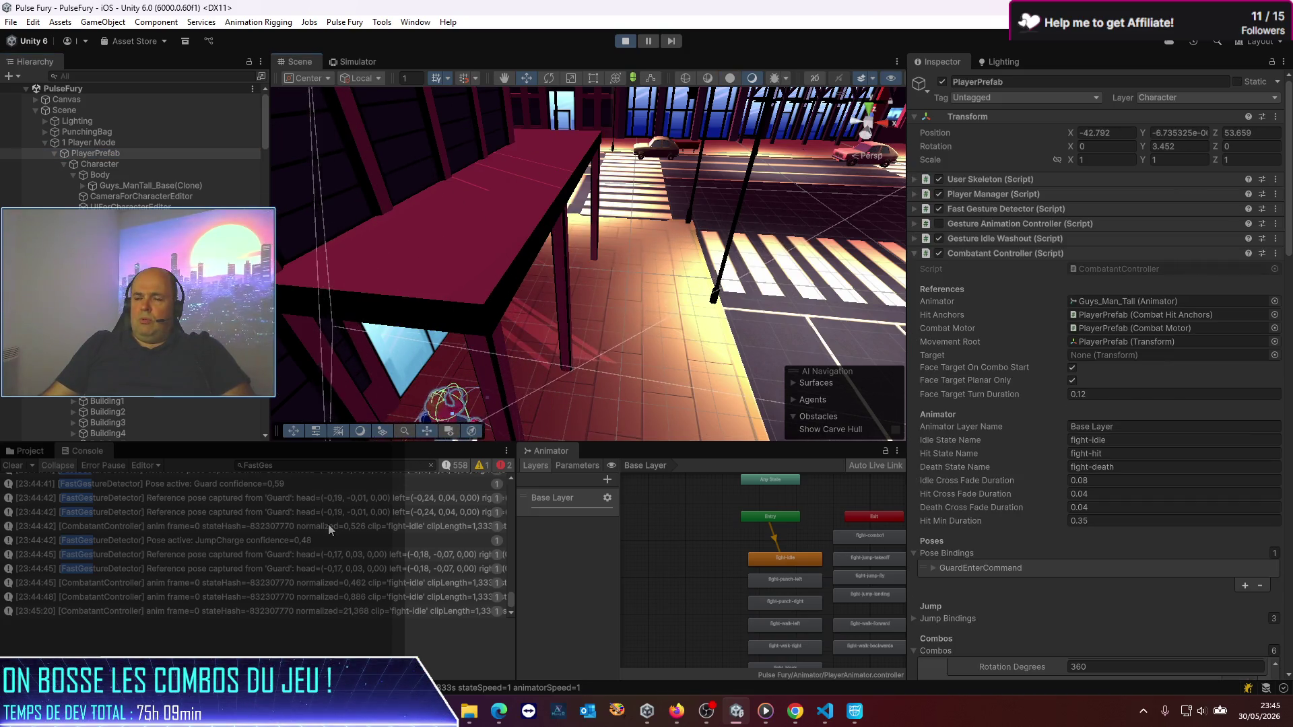
pyautogui.press('f')
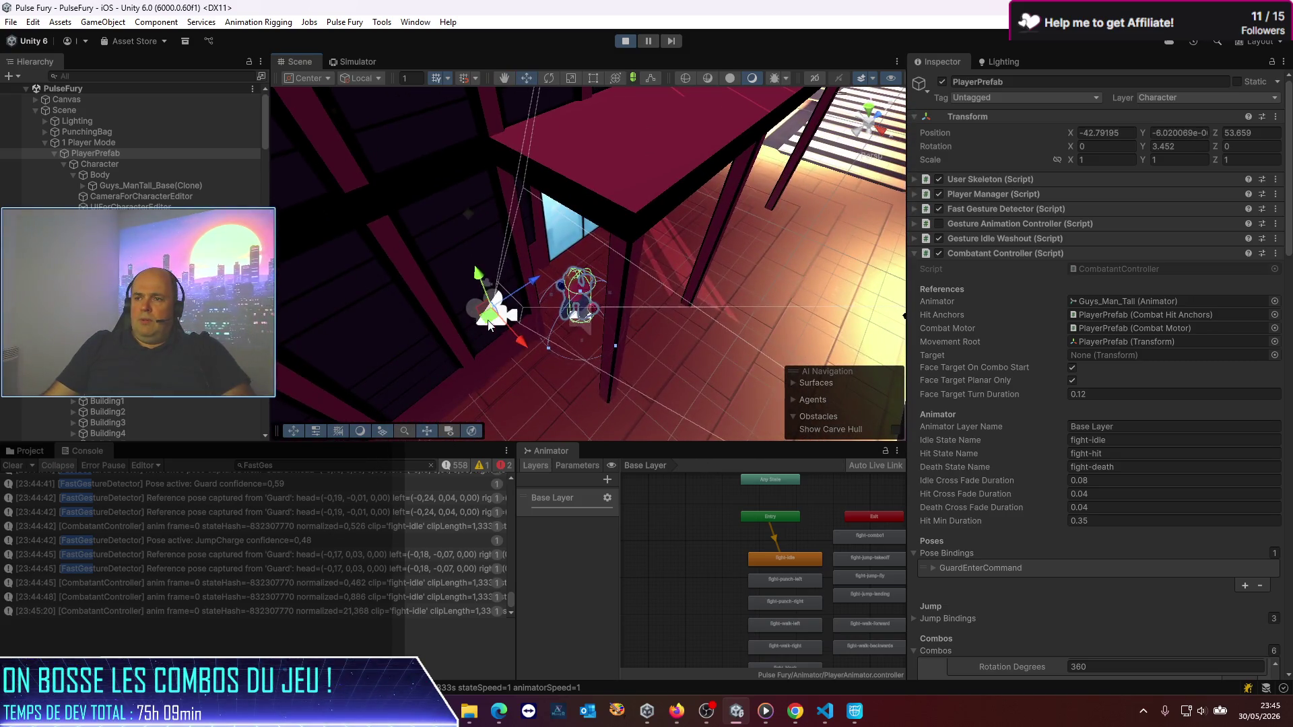
pyautogui.moveTo(490, 326)
pyautogui.mouseDown()
pyautogui.moveTo(441, 406)
pyautogui.moveTo(381, 390)
pyautogui.moveTo(391, 413)
pyautogui.mouseUp()
pyautogui.press('f')
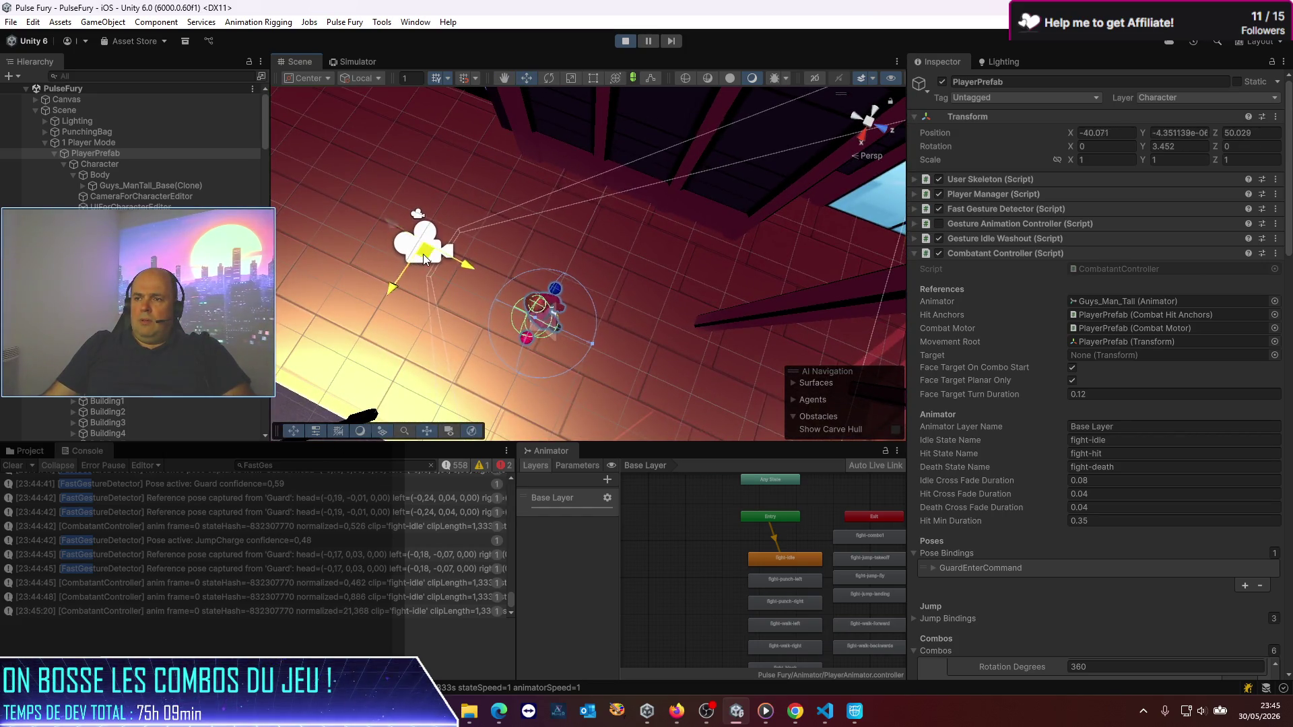
pyautogui.moveTo(423, 253); pyautogui.dragTo(494, 140)
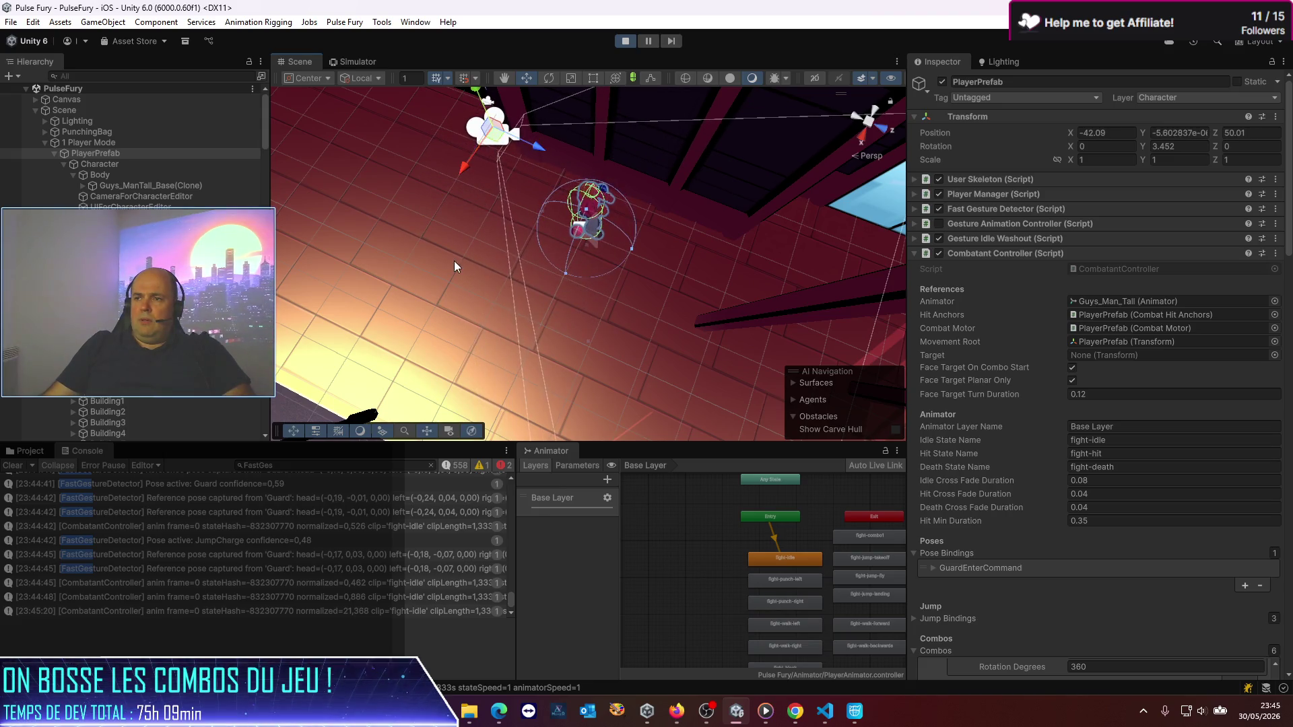
pyautogui.moveTo(455, 260)
pyautogui.mouseDown()
pyautogui.moveTo(553, 222)
pyautogui.moveTo(754, 176)
pyautogui.mouseUp()
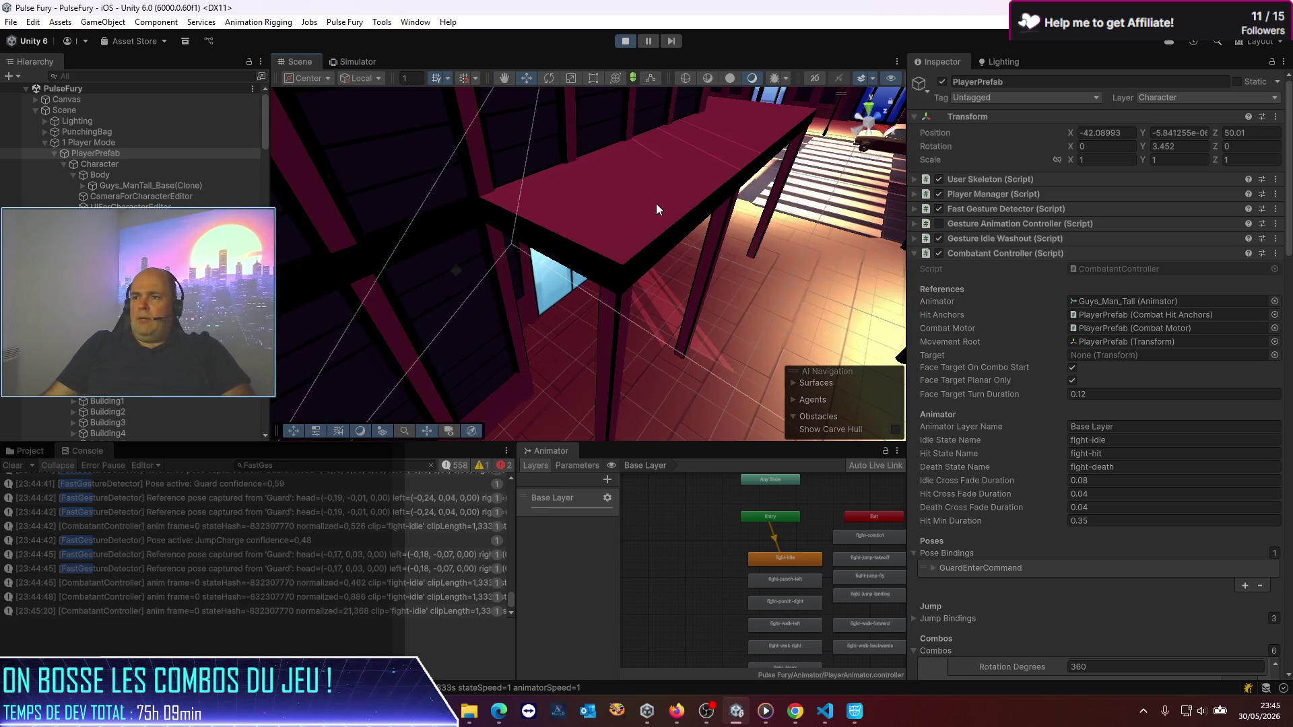
# Step: Create a Cube and place it on the table top at -42.132, 4.403, 54.37
pyautogui.click(90, 23)
pyautogui.moveTo(202, 97)
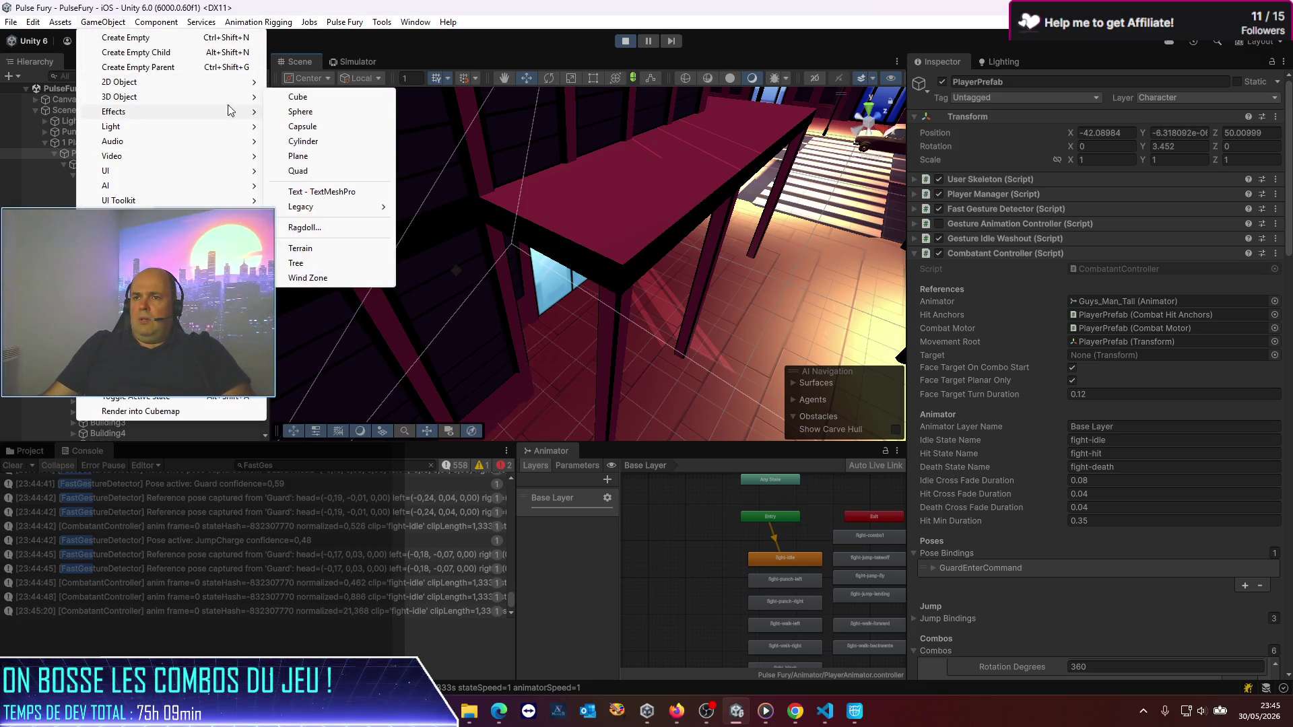
pyautogui.click(298, 97)
pyautogui.moveTo(601, 245); pyautogui.dragTo(640, 116)
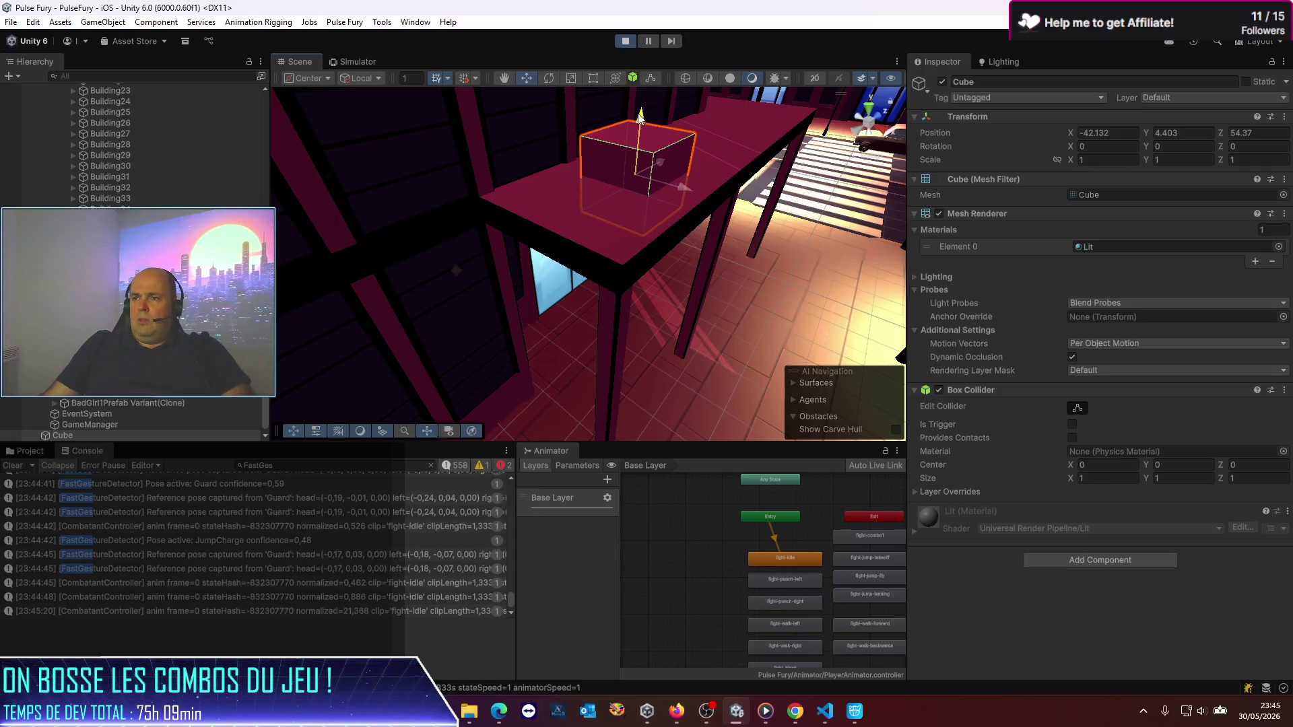
pyautogui.click(589, 78)
pyautogui.click(572, 80)
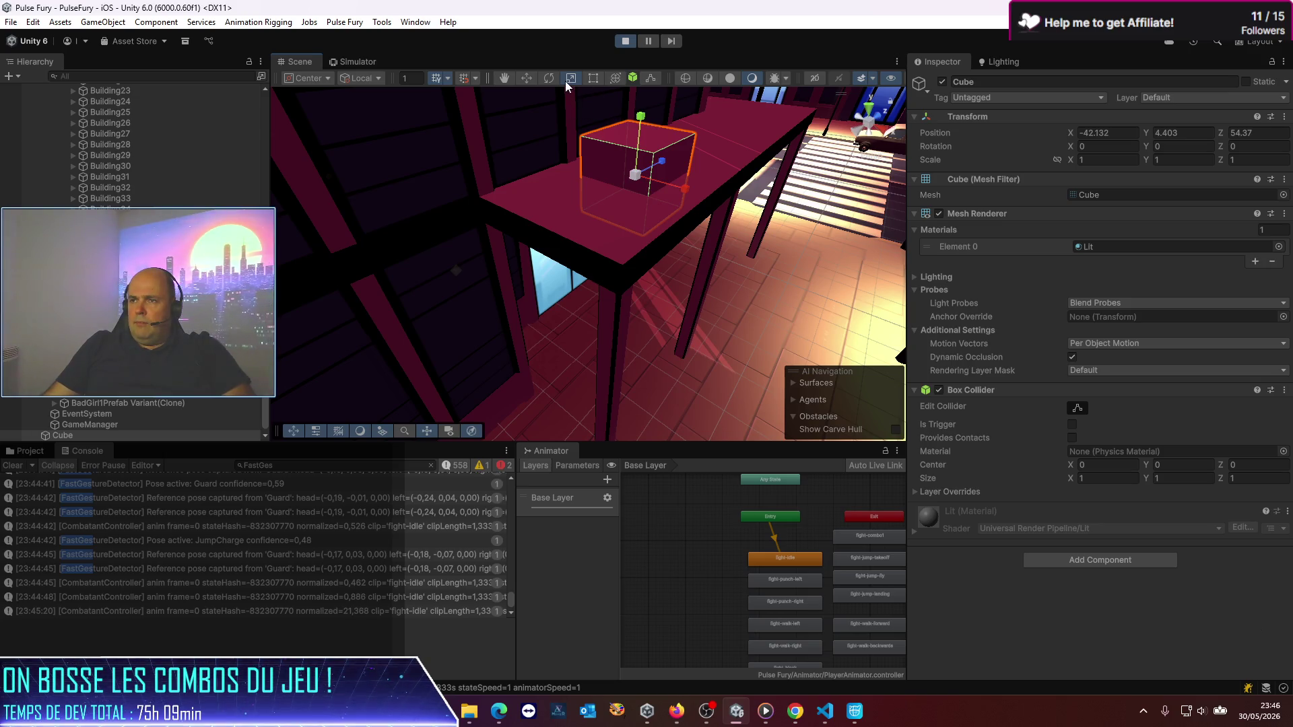
# Step: Flatten and stretch the Cube along the ledge to about 2.35 × 0.4 × 8.65
pyautogui.click(590, 78)
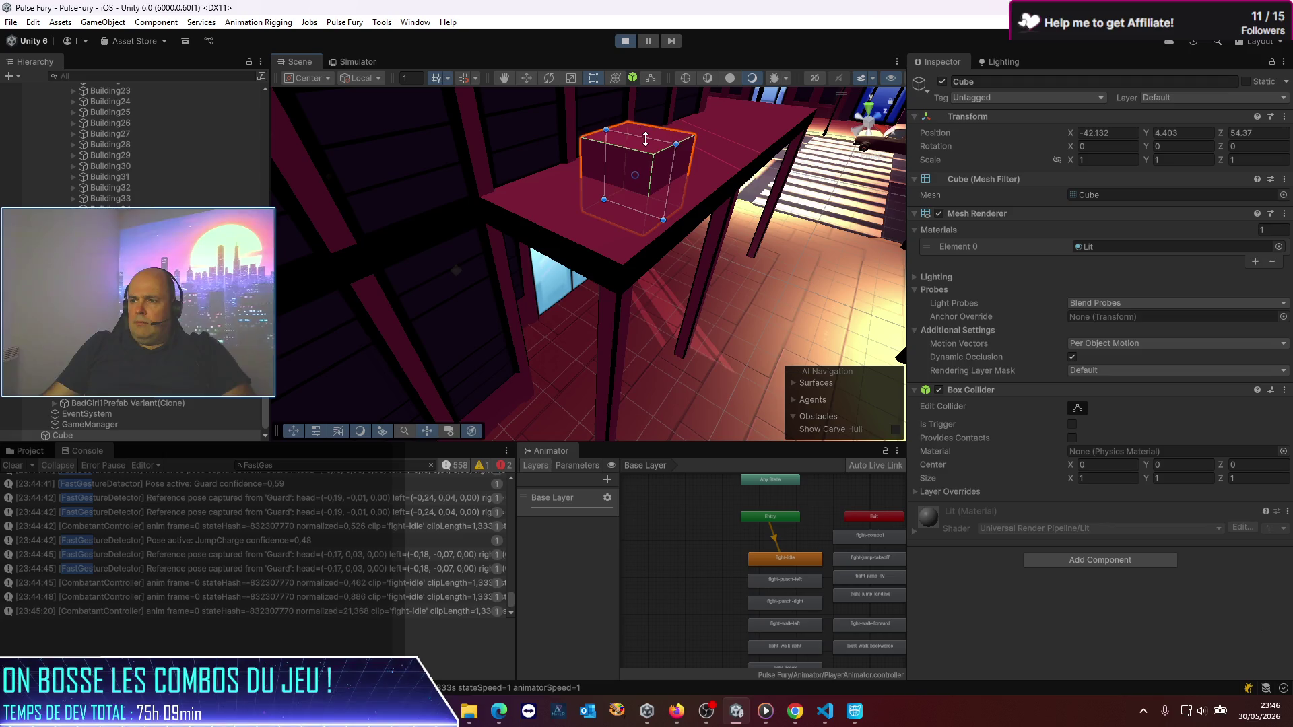
pyautogui.moveTo(645, 139)
pyautogui.mouseDown()
pyautogui.moveTo(630, 304)
pyautogui.moveTo(656, 217)
pyautogui.moveTo(601, 196)
pyautogui.moveTo(602, 184)
pyautogui.moveTo(647, 197)
pyautogui.moveTo(602, 313)
pyautogui.moveTo(395, 434)
pyautogui.mouseUp()
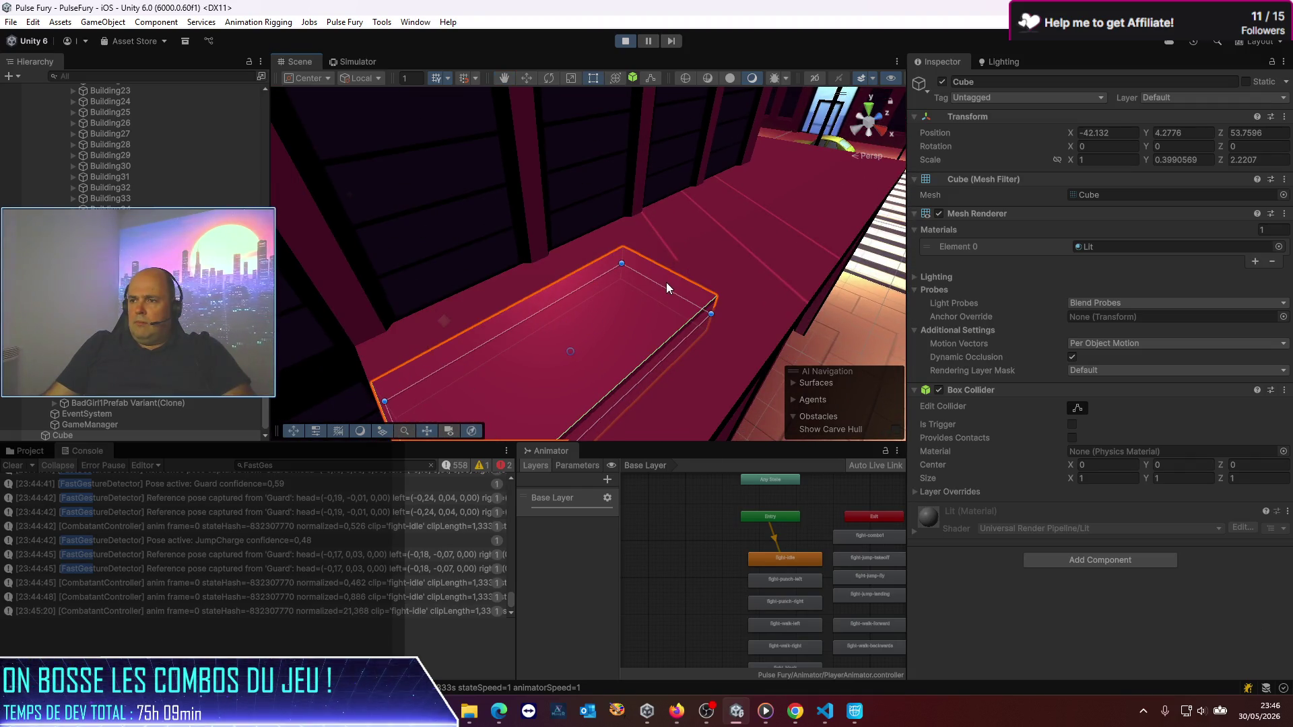
pyautogui.moveTo(664, 288); pyautogui.dragTo(837, 156)
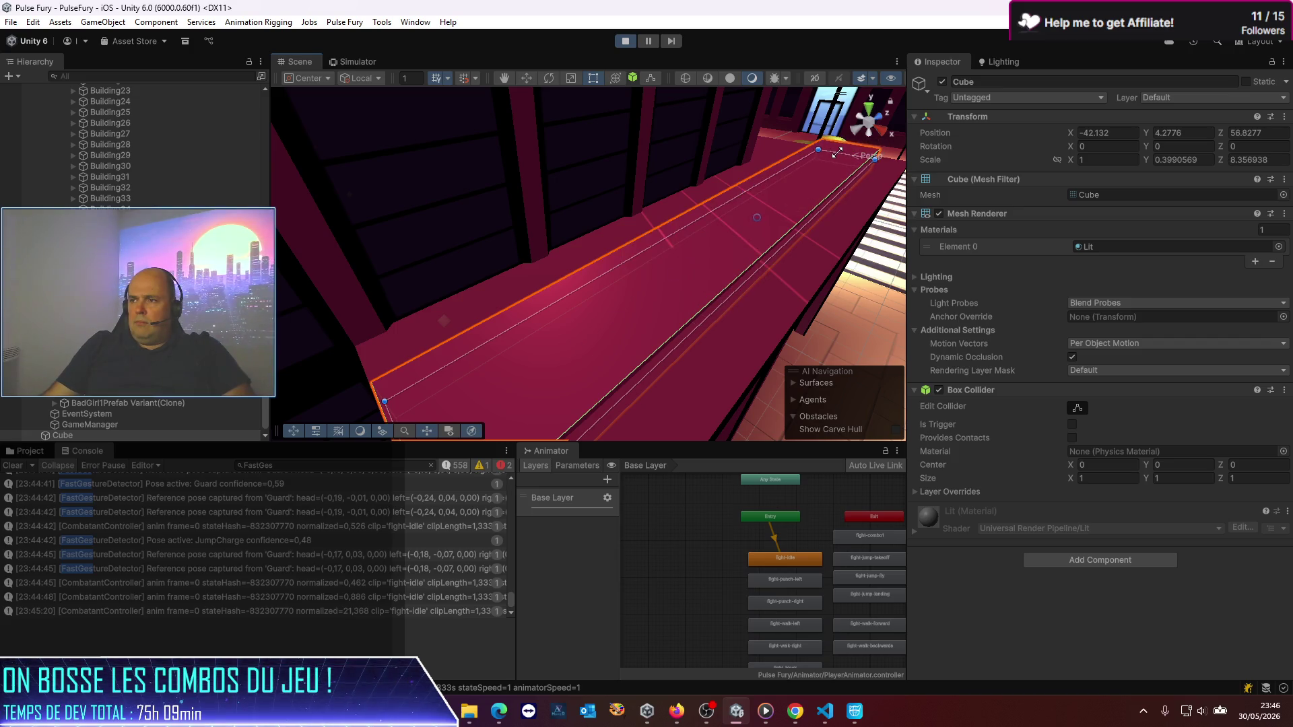
pyautogui.moveTo(741, 287); pyautogui.dragTo(790, 325)
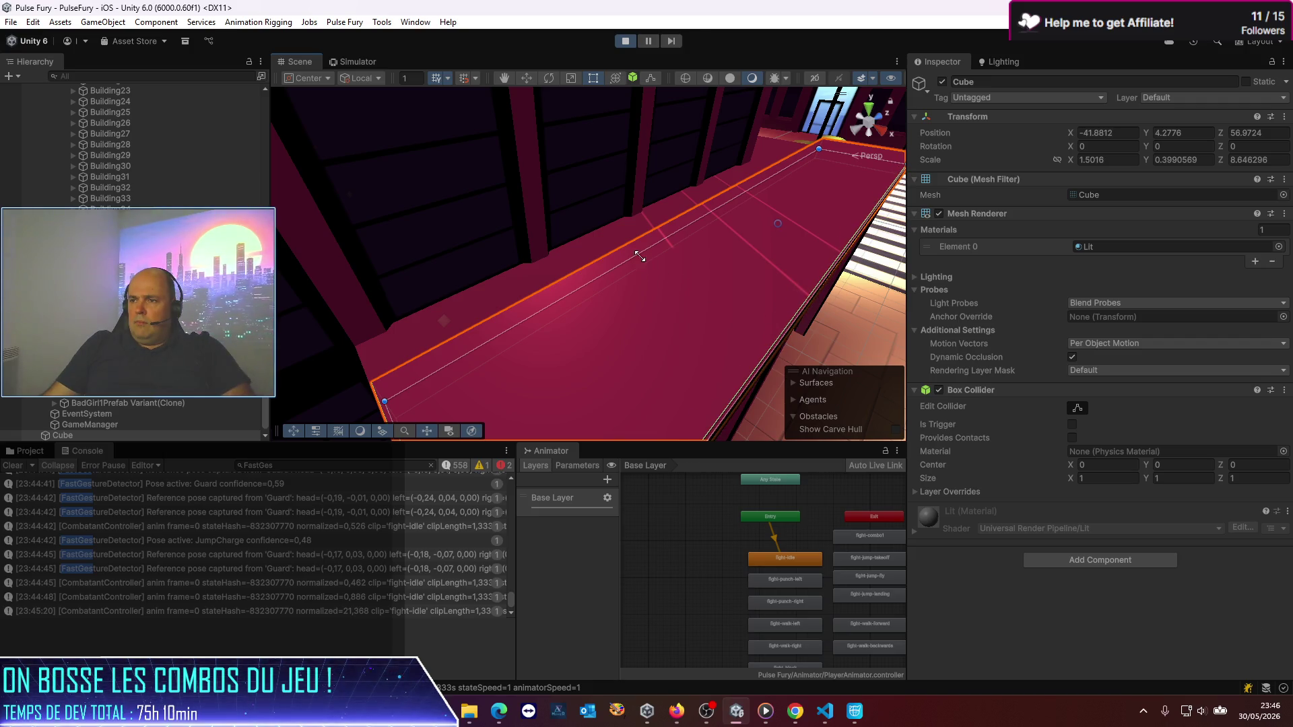
pyautogui.moveTo(639, 254)
pyautogui.mouseDown()
pyautogui.moveTo(592, 225)
pyautogui.moveTo(759, 196)
pyautogui.mouseUp()
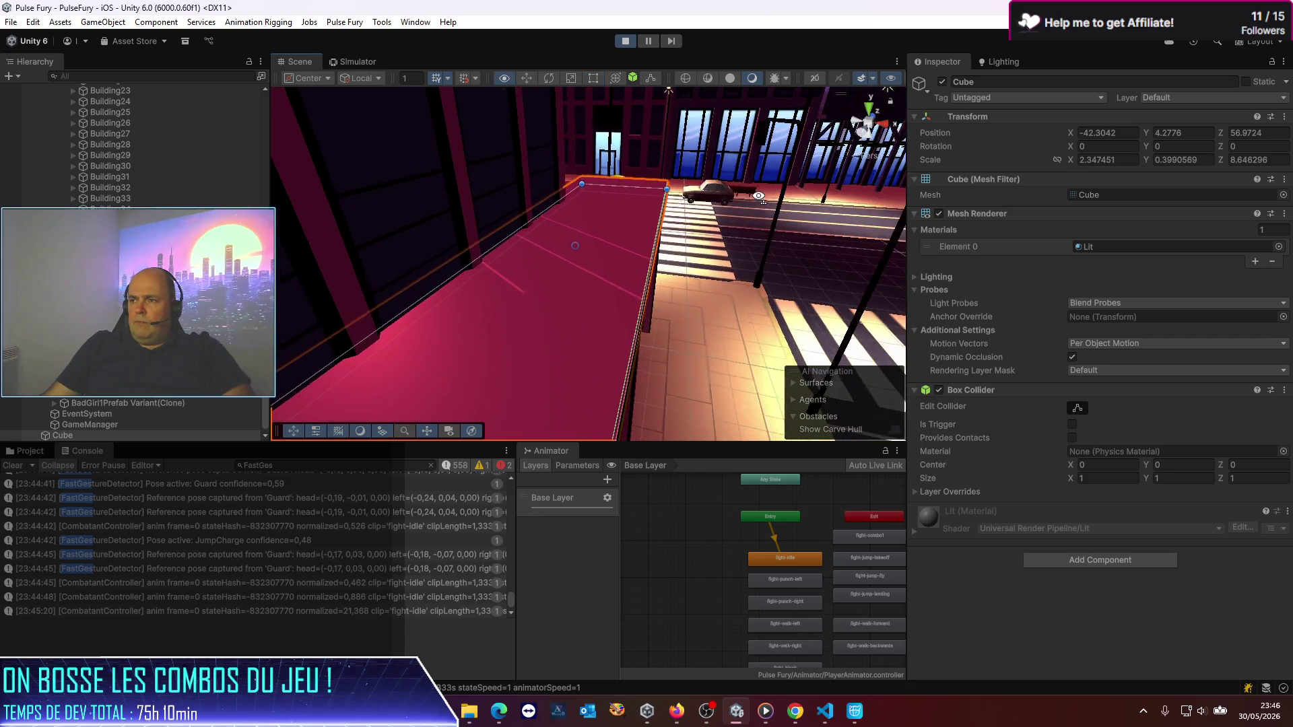
# Step: Disable the Cube's Mesh Renderer so only its invisible collider remains
pyautogui.click(940, 213)
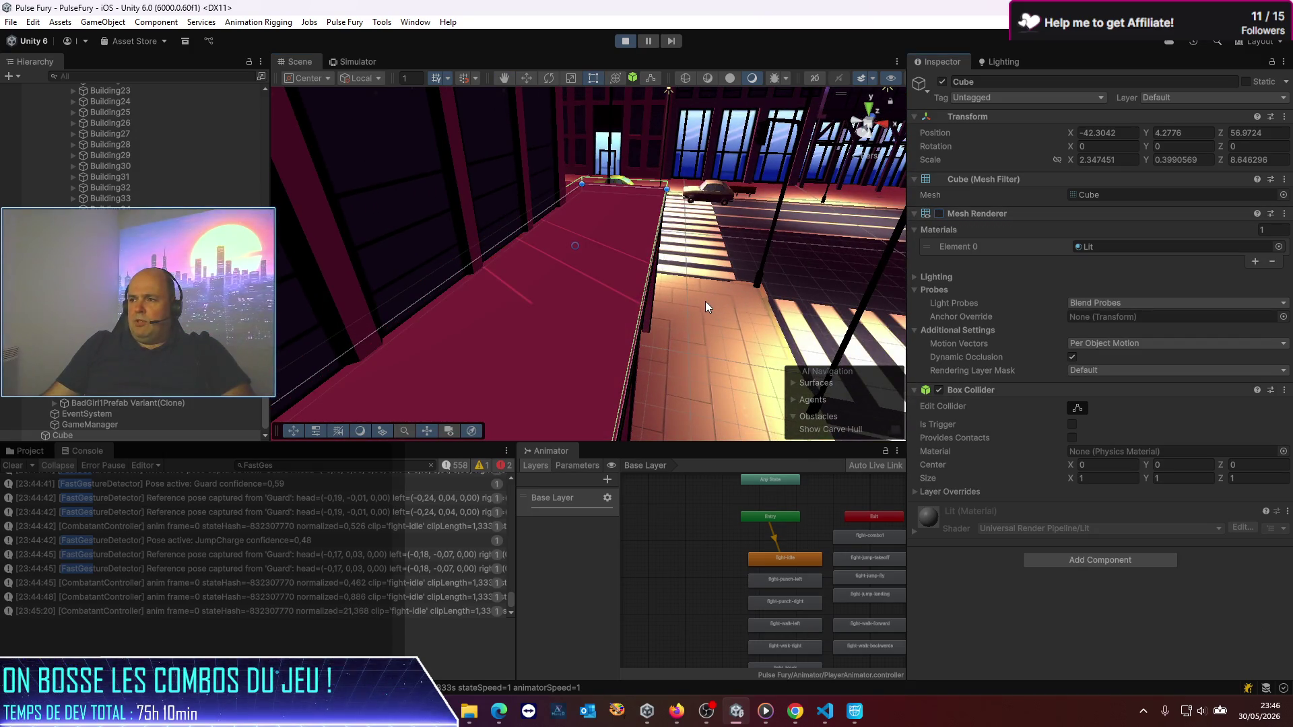
pyautogui.moveTo(706, 307); pyautogui.dragTo(737, 229)
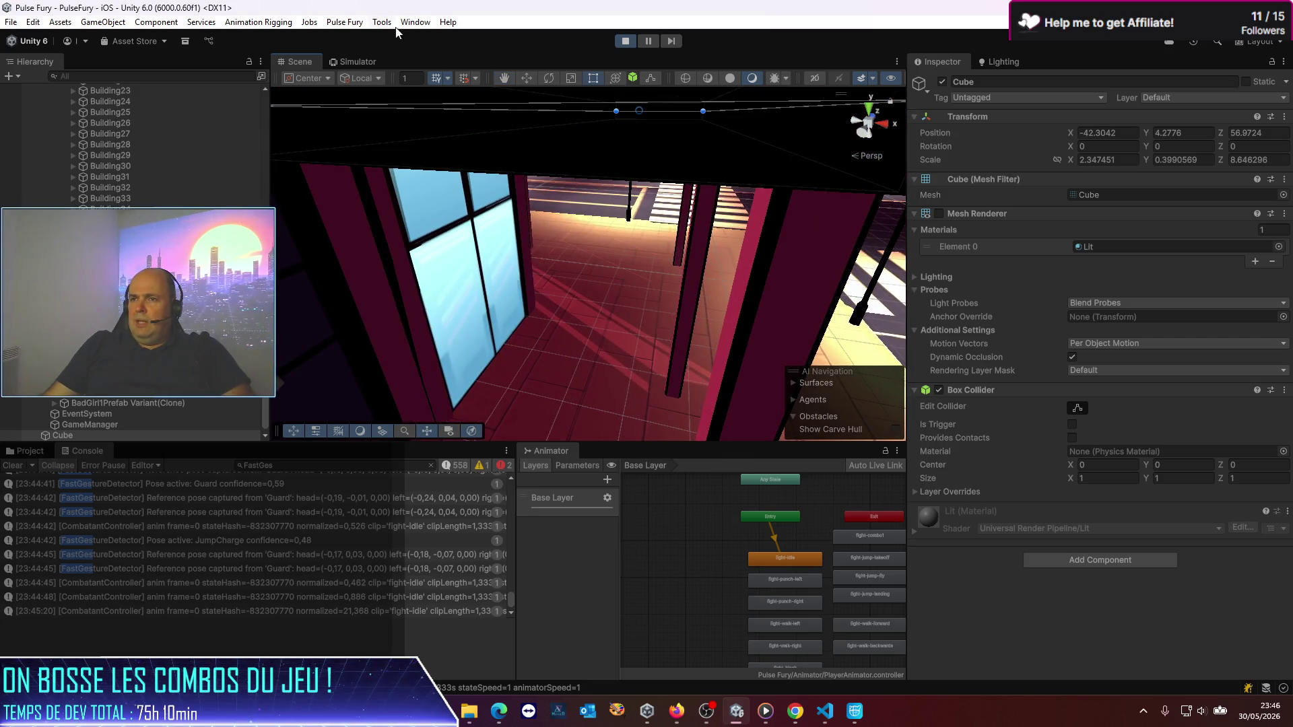
pyautogui.click(359, 61)
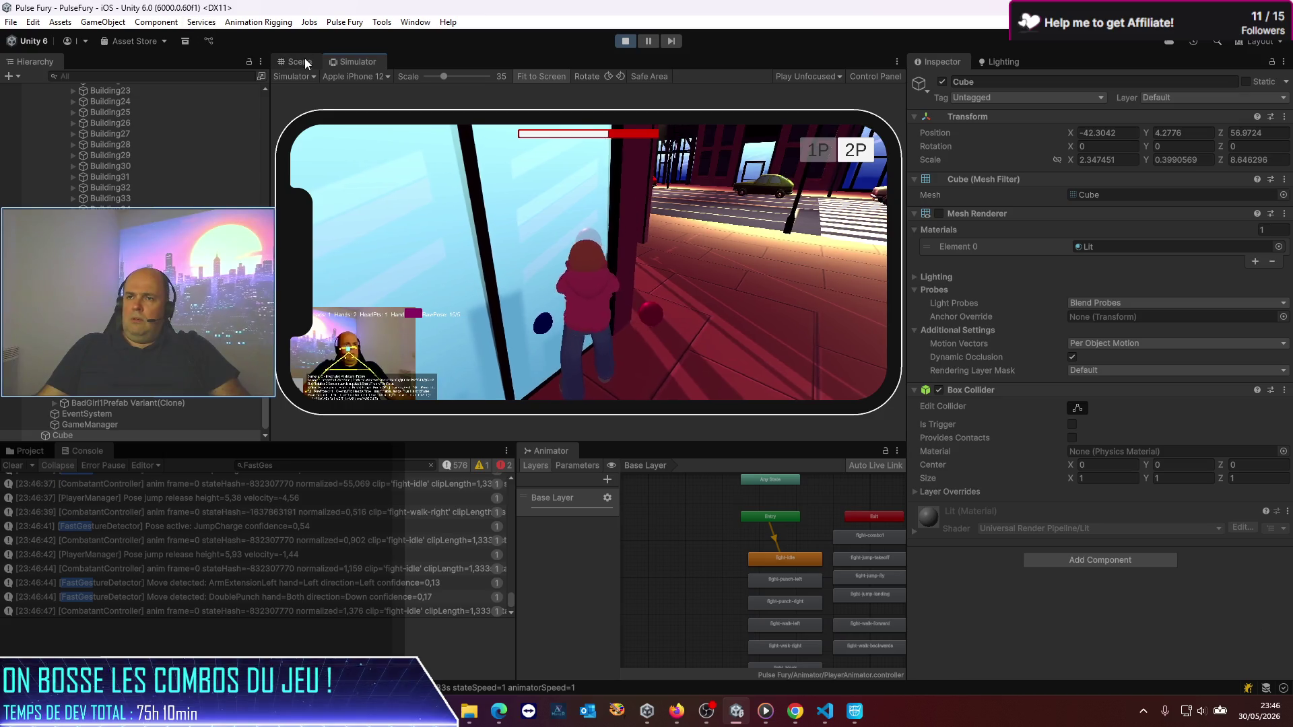
pyautogui.click(303, 61)
pyautogui.moveTo(633, 305); pyautogui.dragTo(446, 322)
pyautogui.scroll(10, 138, 186)
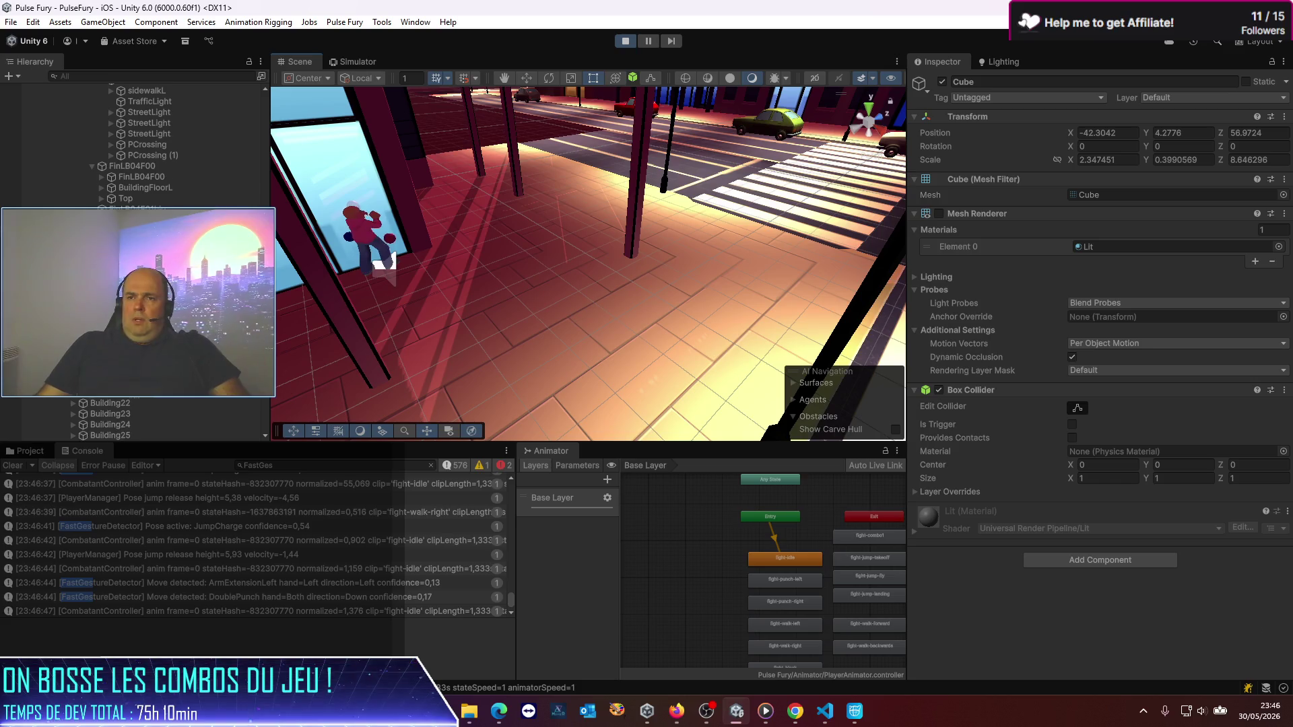
# Step: Move PlayerPrefab up onto the ledge at X -42.54, Y 4.477, Z 54.41
pyautogui.scroll(10, 94, 162)
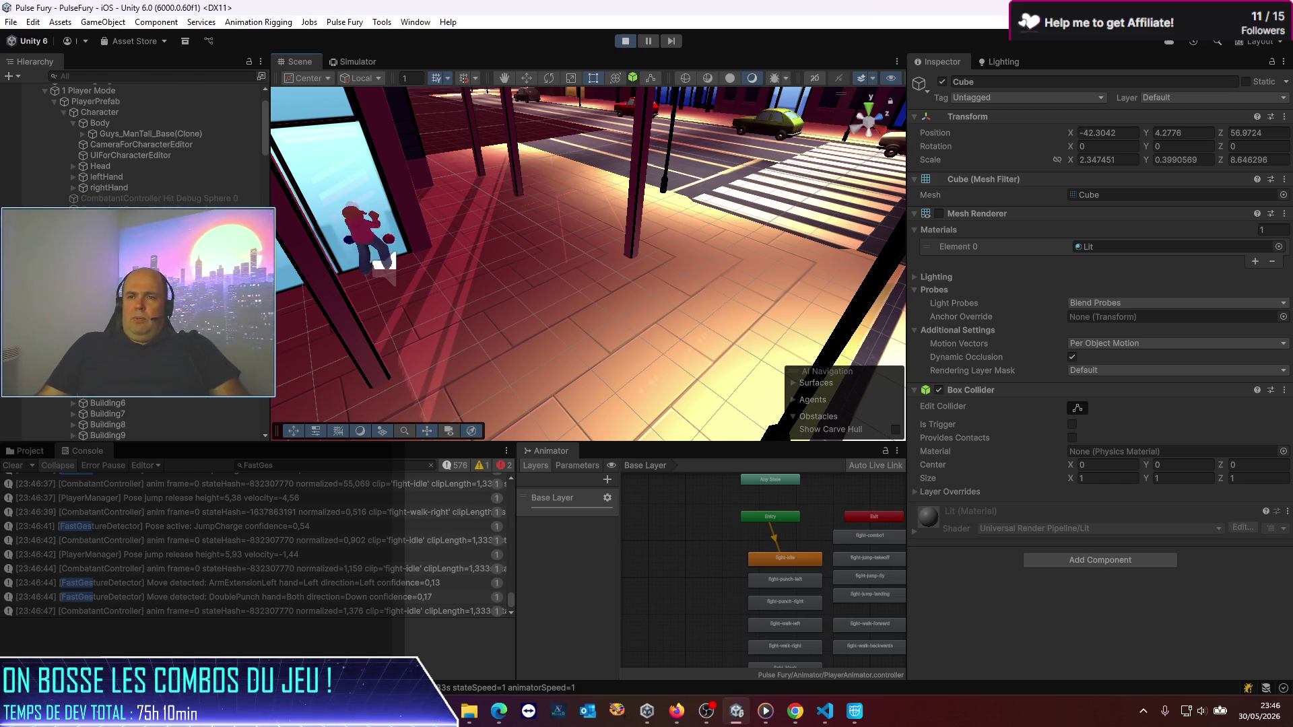
pyautogui.click(93, 153)
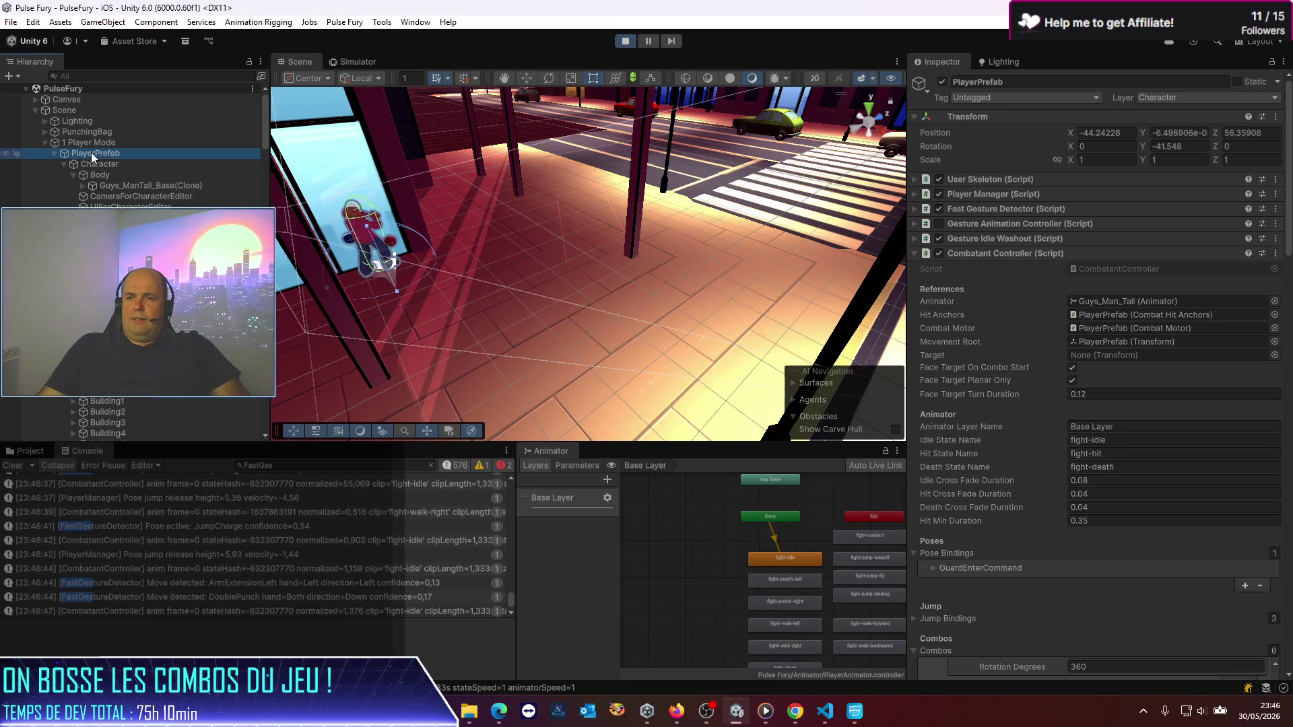
pyautogui.scroll(-5, 415, 272)
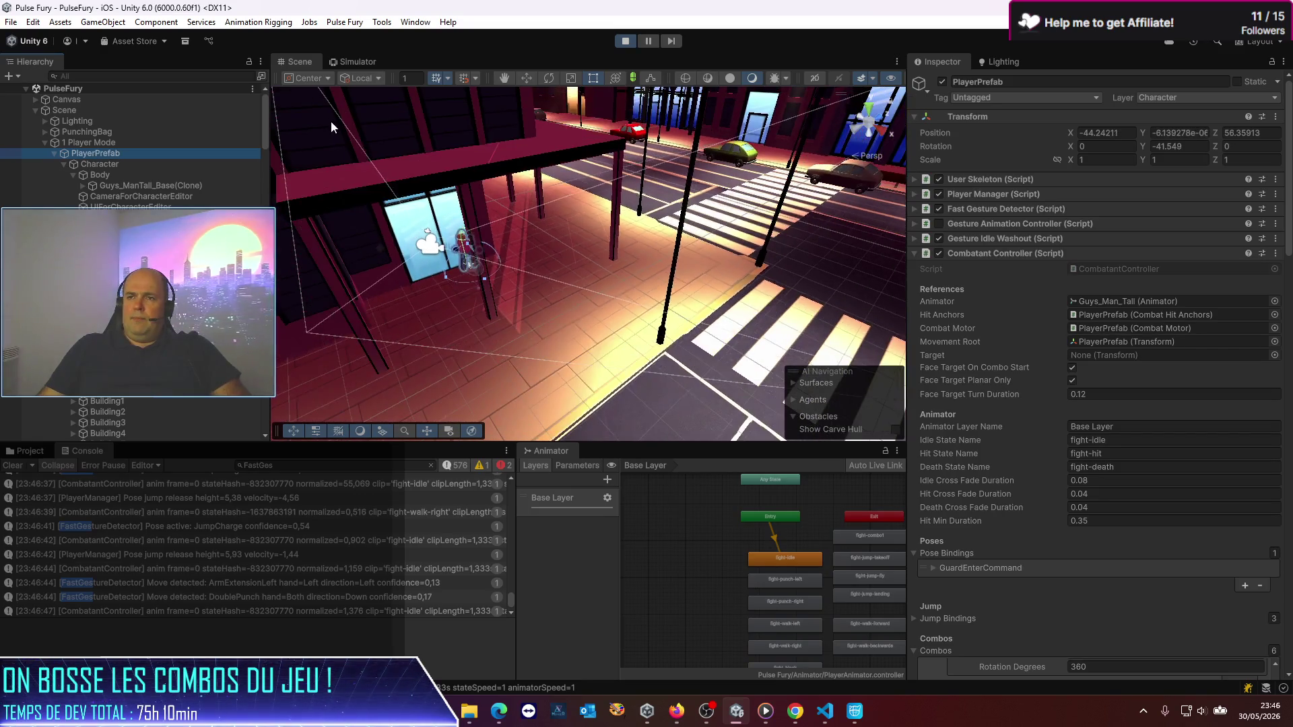
pyautogui.click(526, 79)
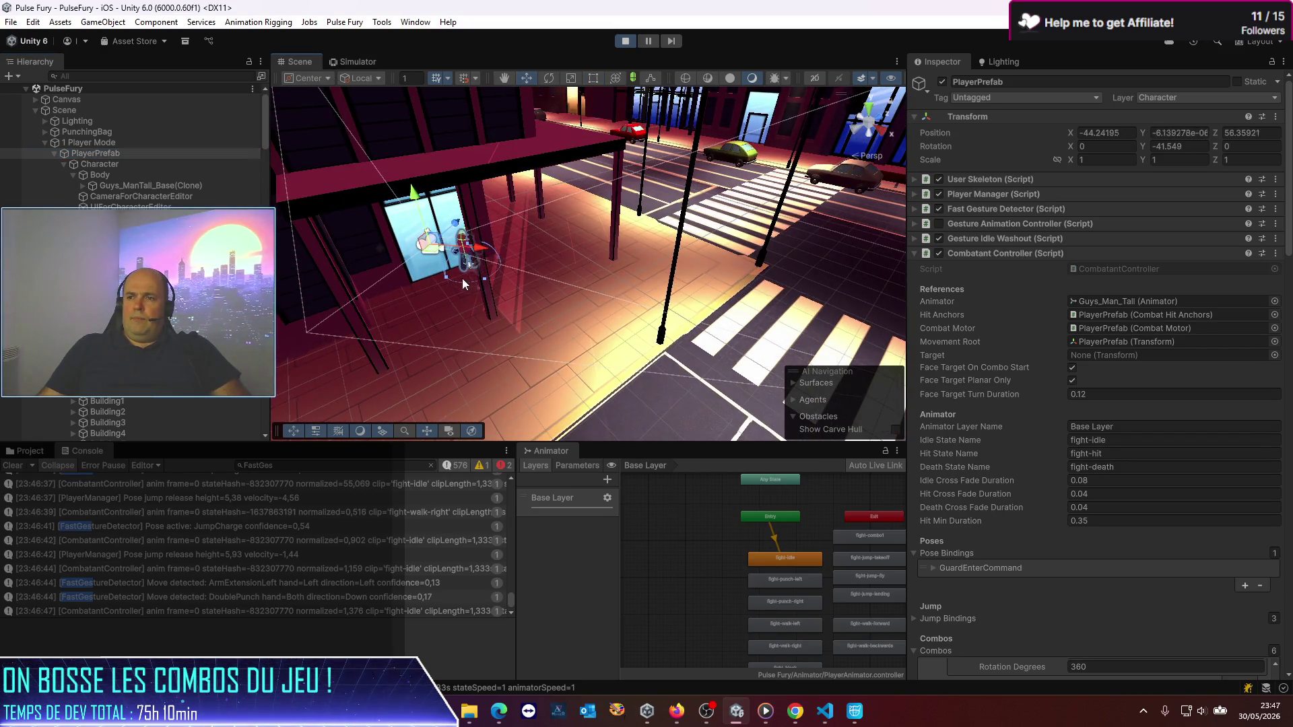
pyautogui.moveTo(435, 256)
pyautogui.mouseDown()
pyautogui.moveTo(464, 232)
pyautogui.moveTo(492, 412)
pyautogui.mouseUp()
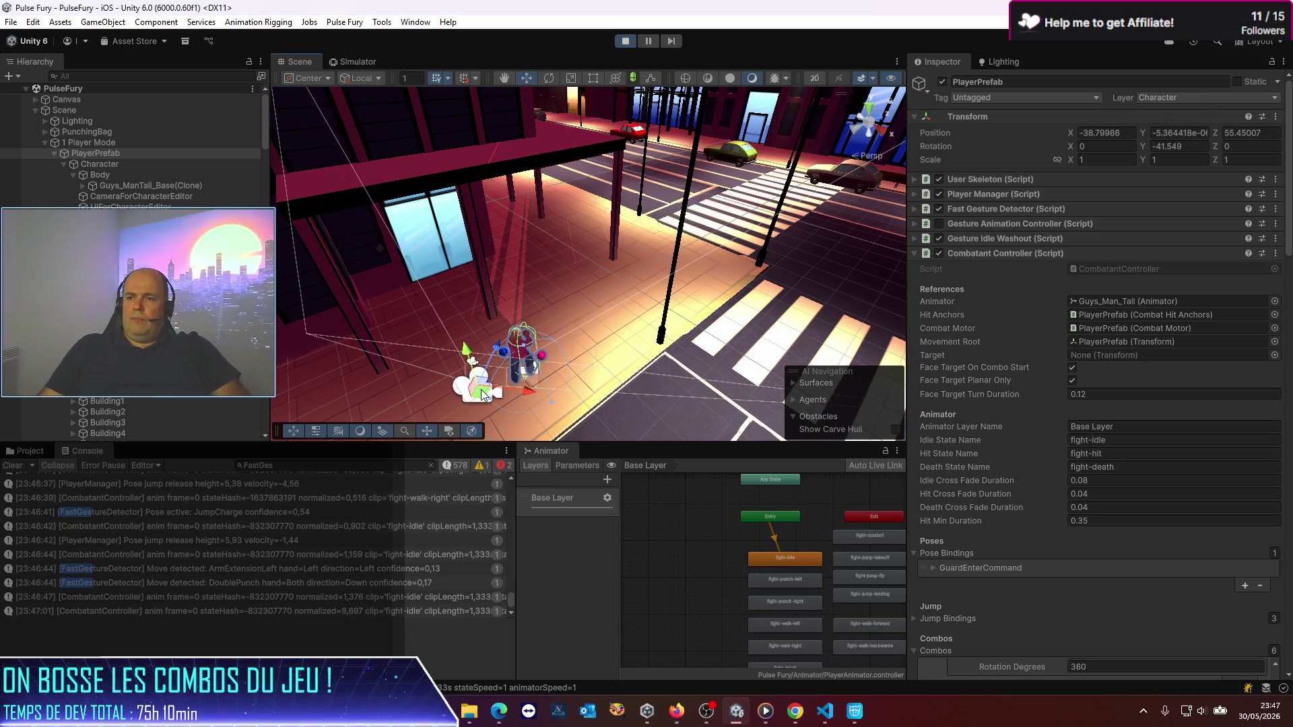
pyautogui.moveTo(469, 361); pyautogui.dragTo(367, 305)
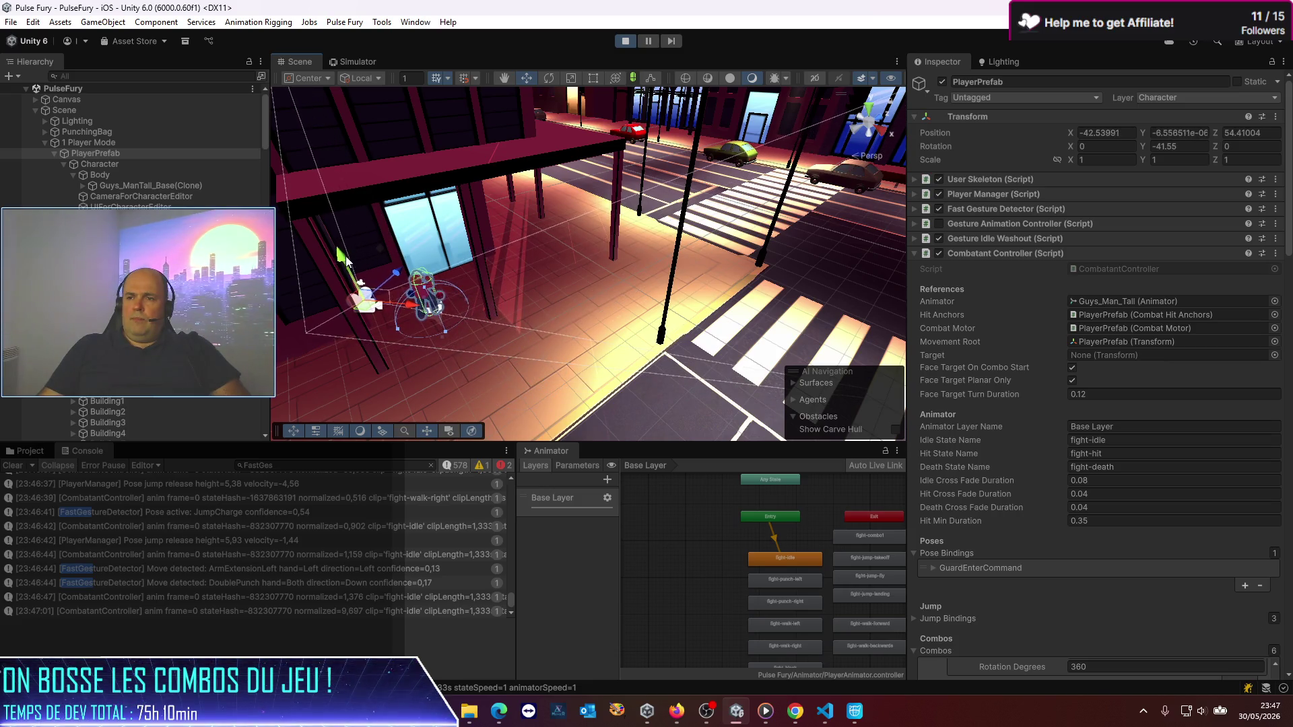
pyautogui.moveTo(345, 258)
pyautogui.mouseDown()
pyautogui.moveTo(290, 138)
pyautogui.moveTo(197, 5)
pyautogui.mouseUp()
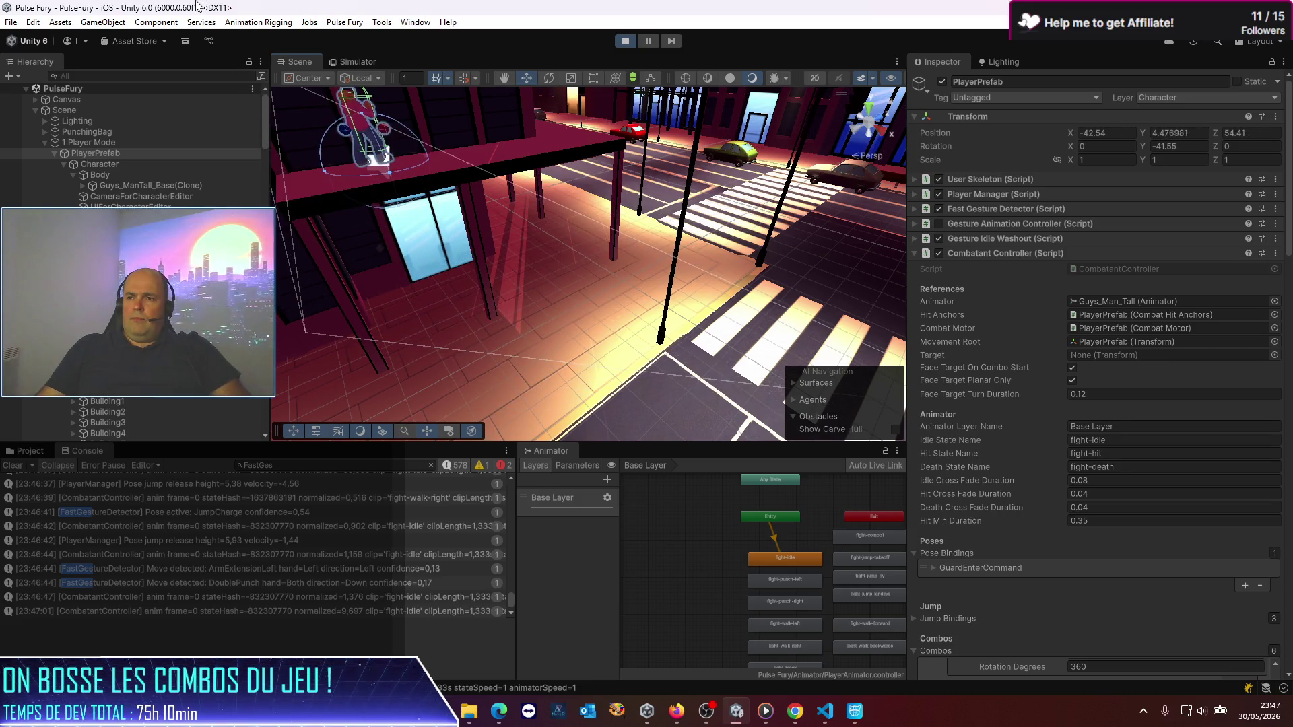
pyautogui.moveTo(436, 252)
pyautogui.mouseDown()
pyautogui.moveTo(395, 237)
pyautogui.moveTo(450, 288)
pyautogui.mouseUp()
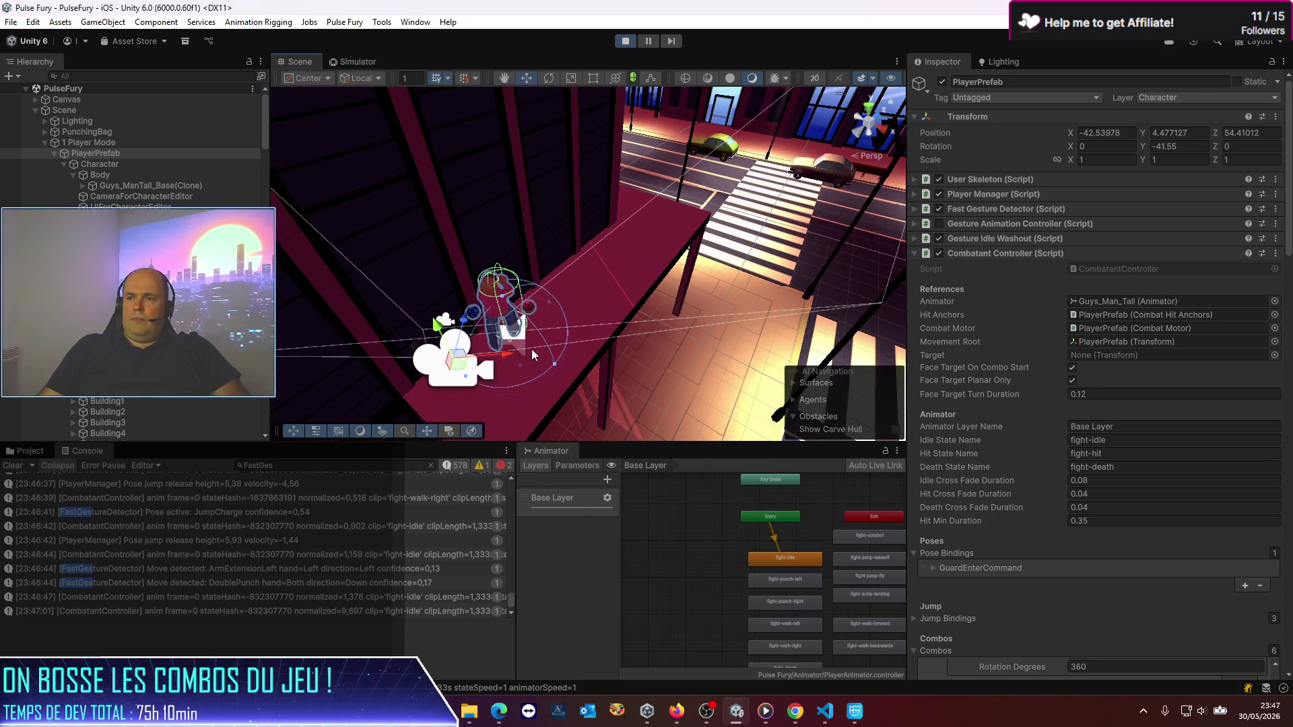
pyautogui.moveTo(531, 349); pyautogui.dragTo(494, 328)
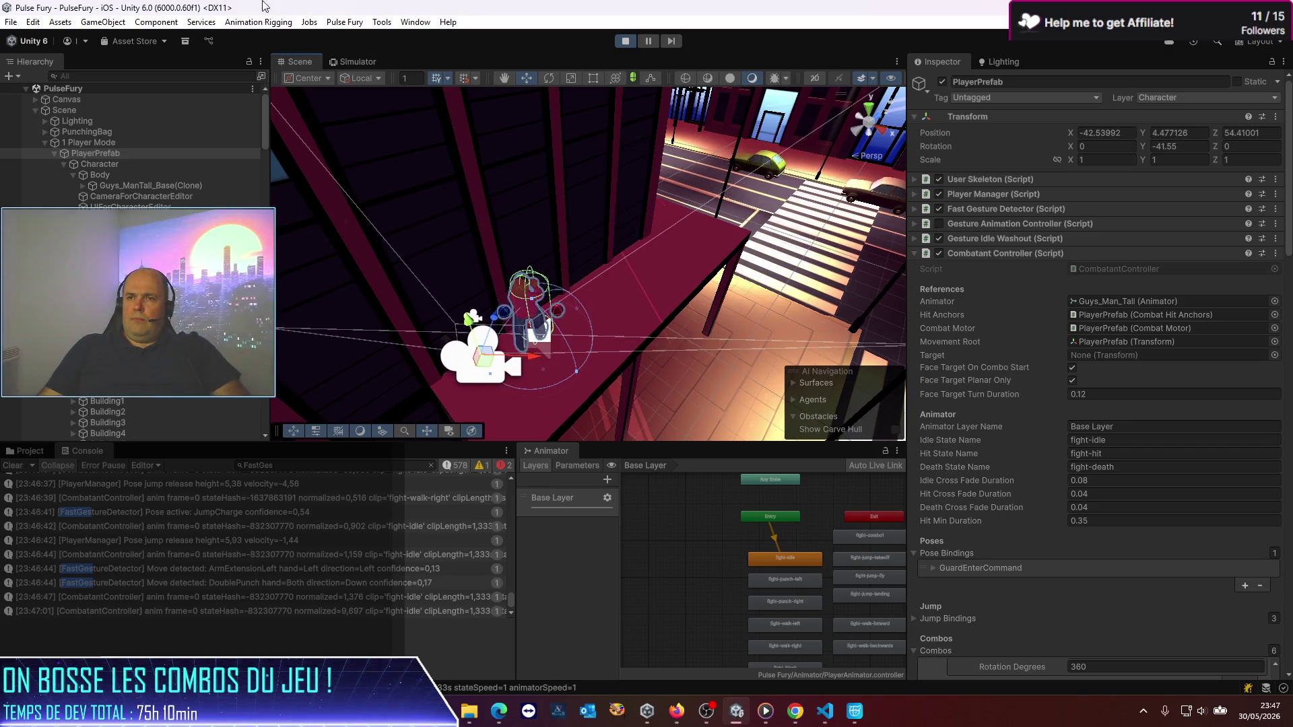
pyautogui.click(357, 62)
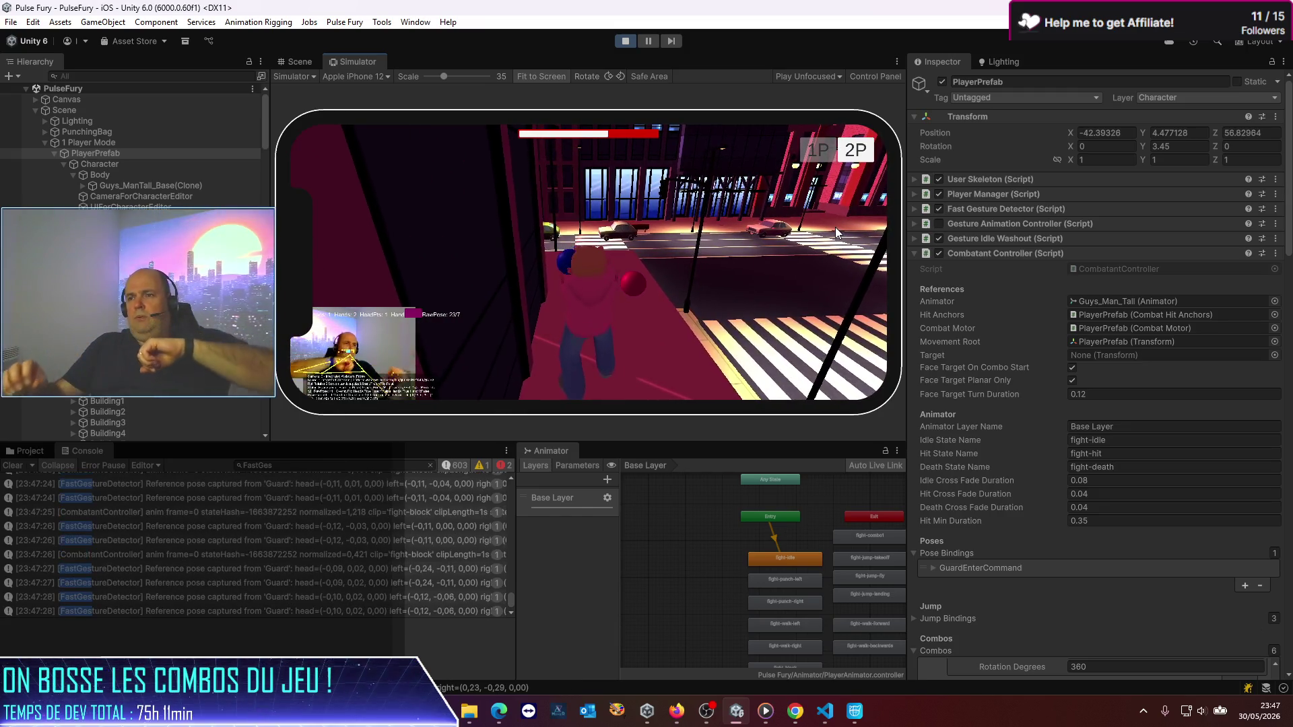
# Step: Play-test the ledge in the maximized Simulator, stop it, then bring VS Code and Cascadeur forward
pyautogui.click(897, 62)
pyautogui.click(926, 97)
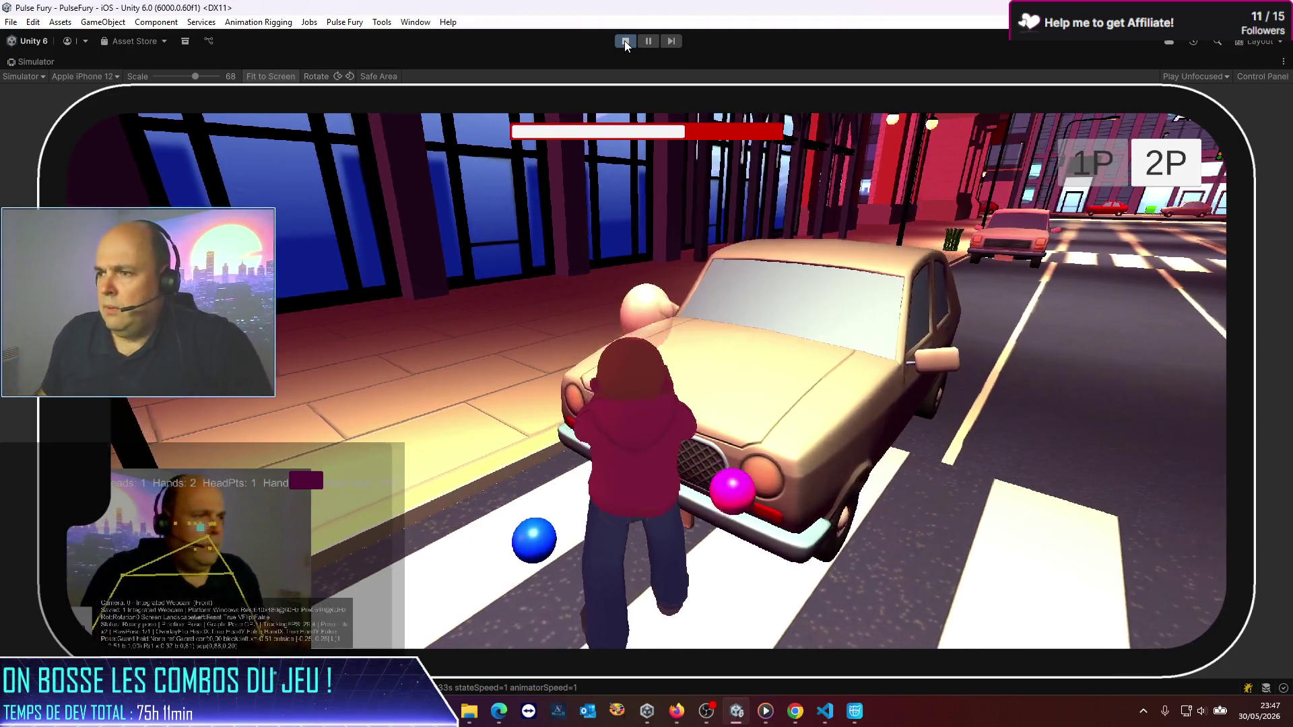
pyautogui.click(632, 38)
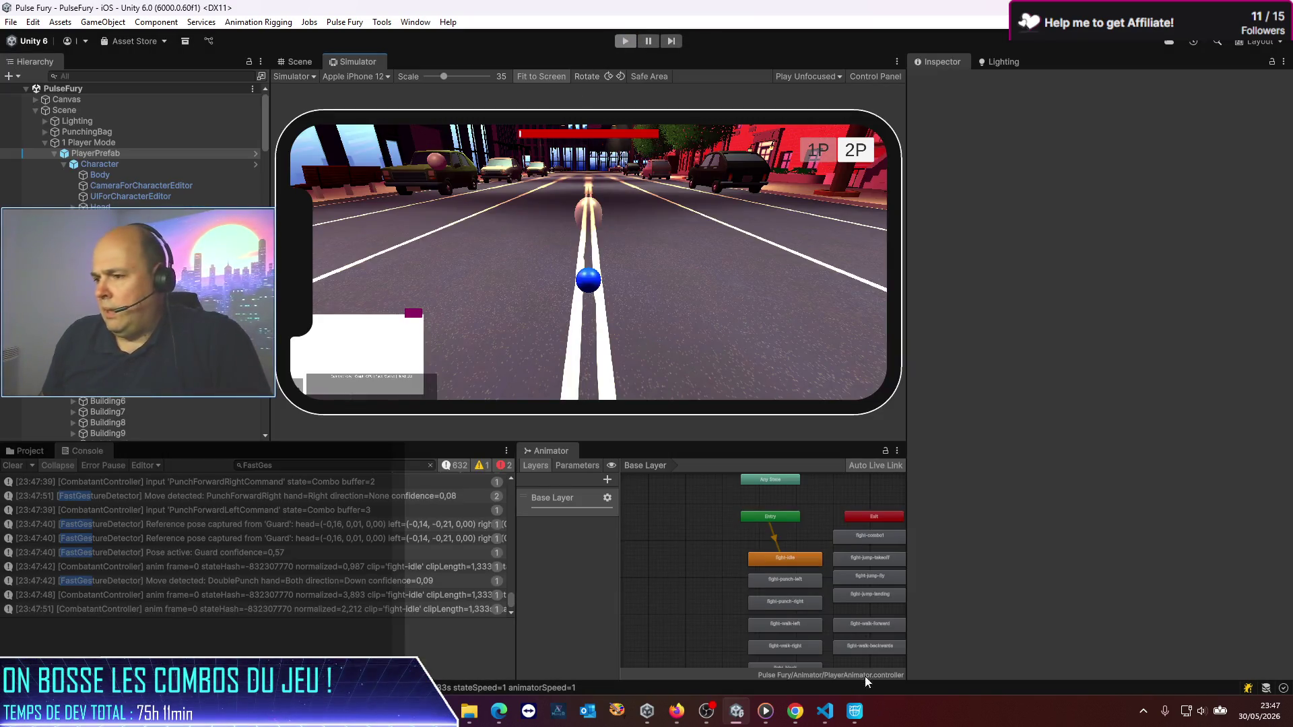
pyautogui.click(827, 712)
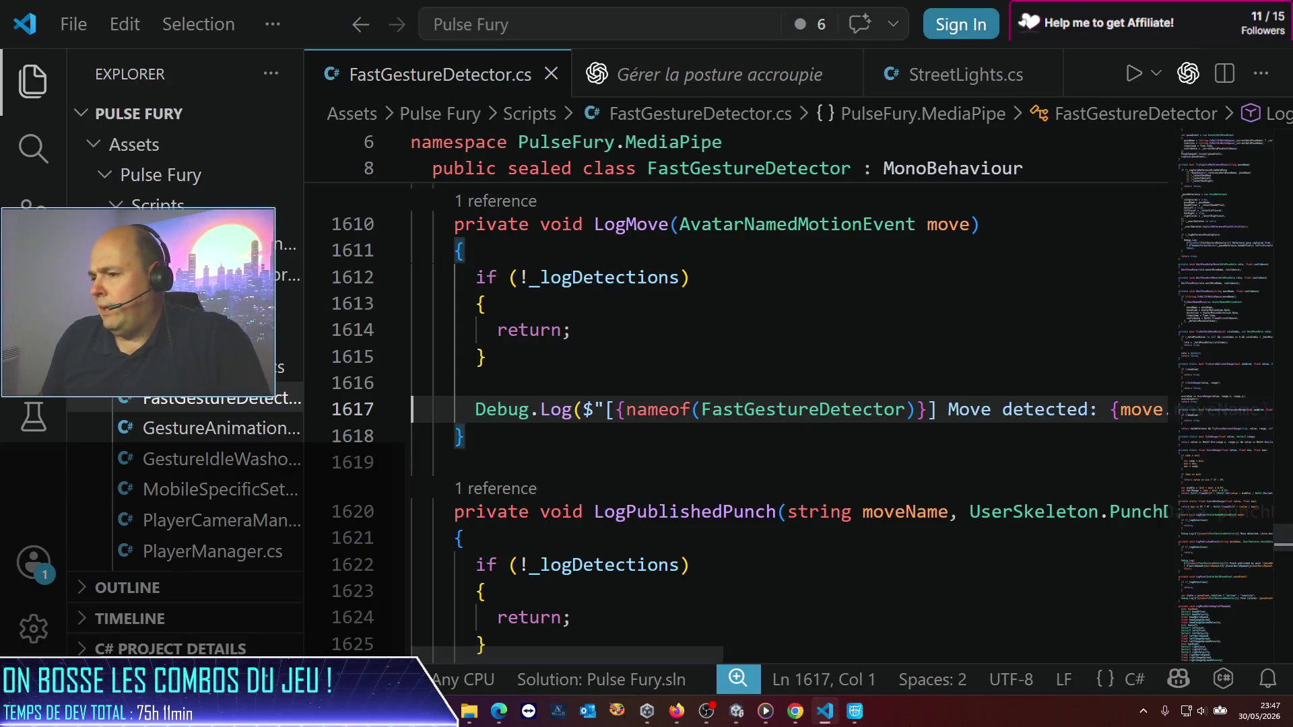
pyautogui.click(853, 713)
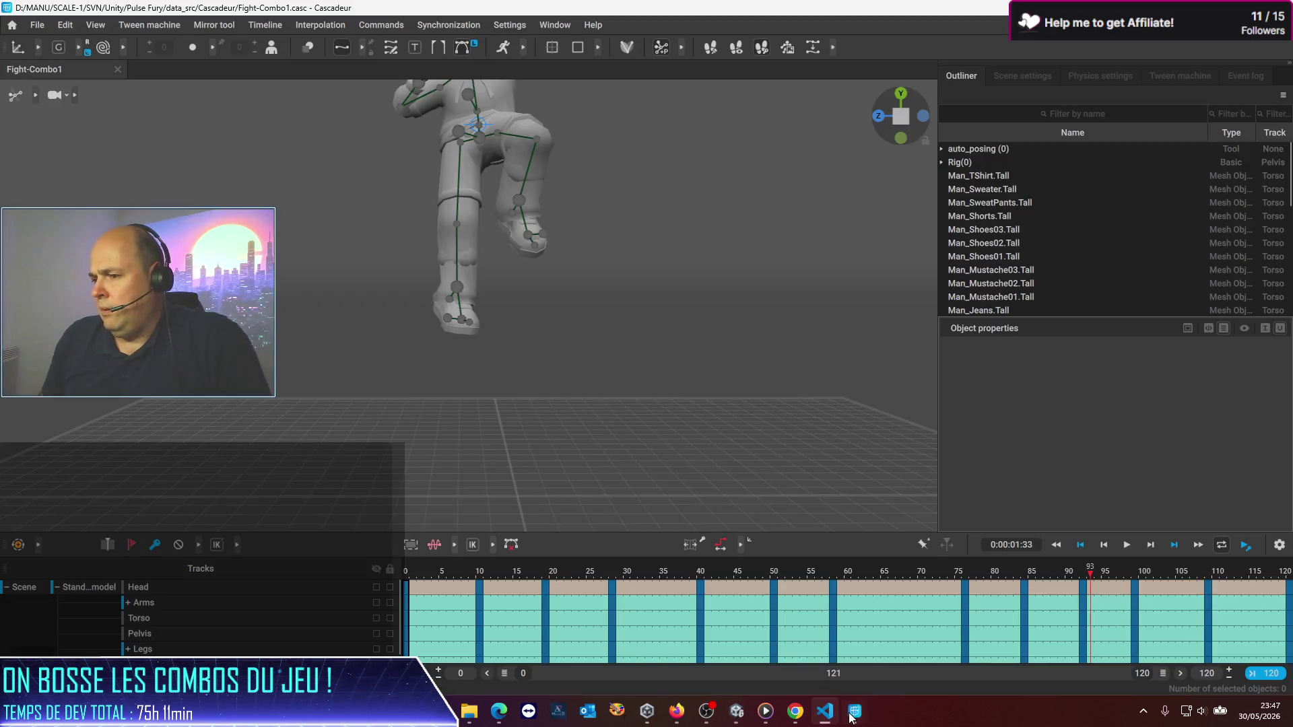
pyautogui.click(706, 713)
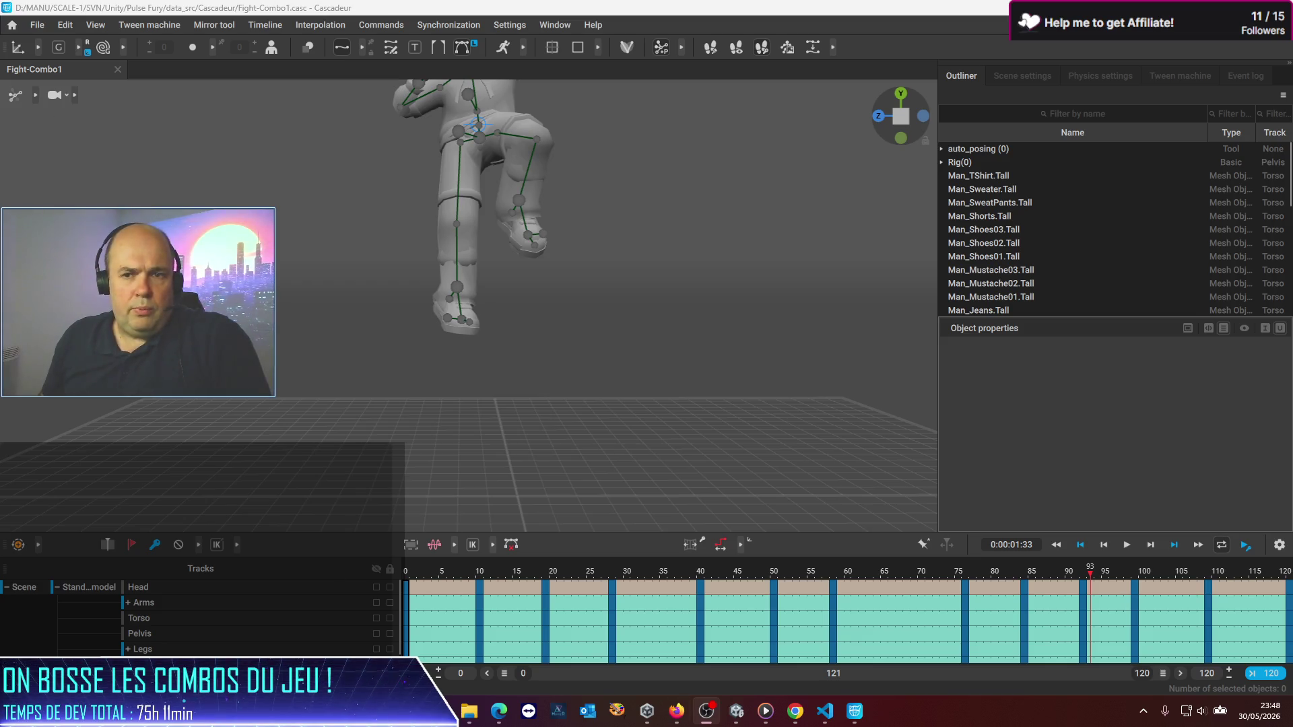
pyautogui.hotkey('alt', 'Tab')
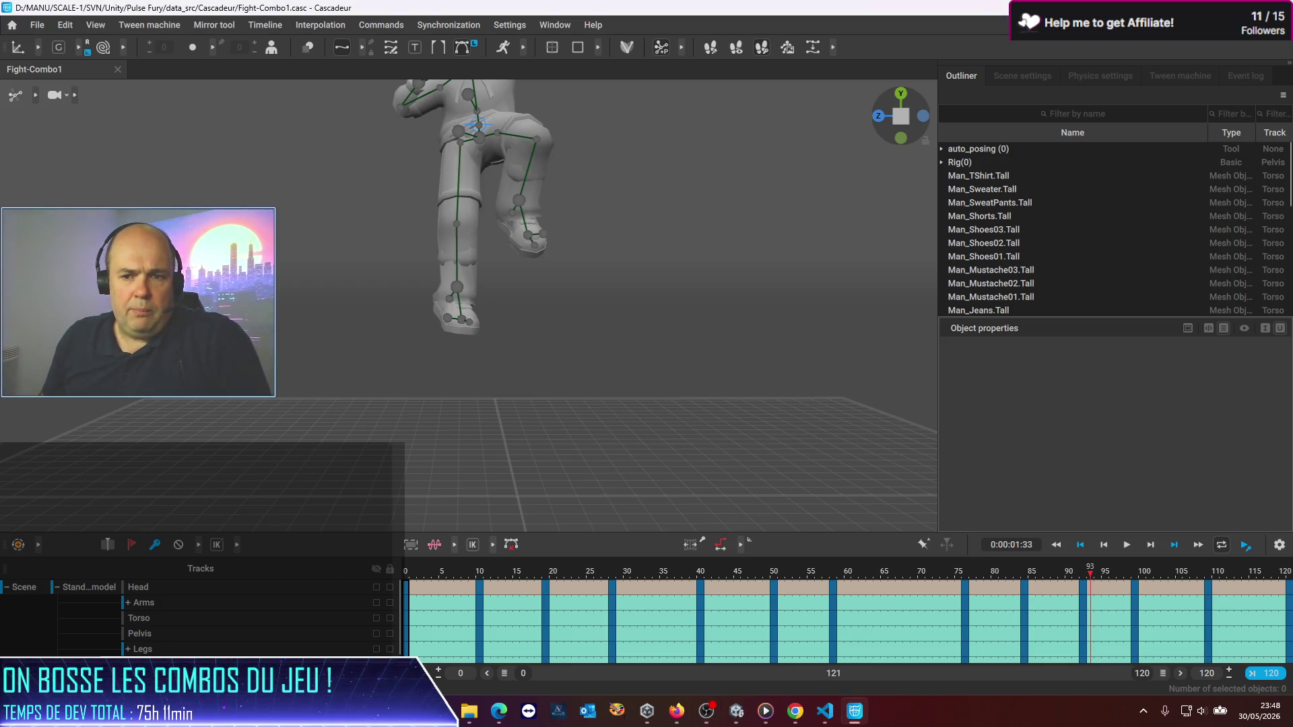